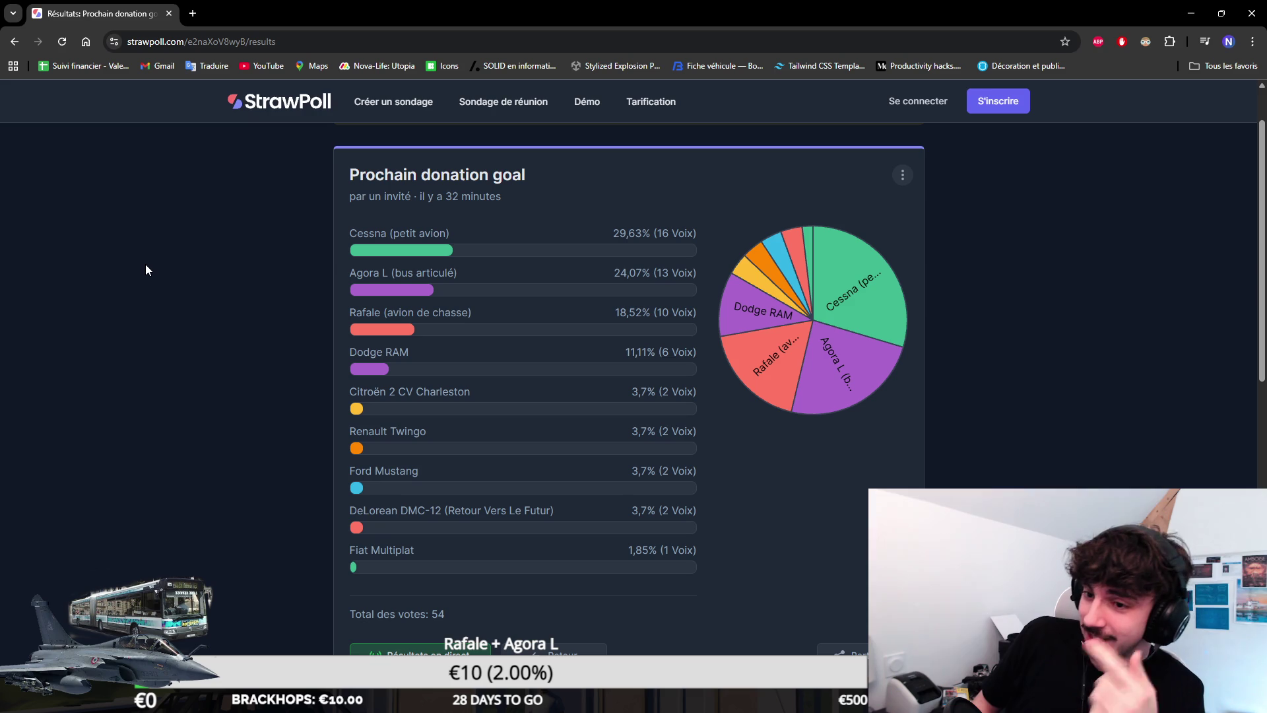
Step: Highlight 'de chasse' in the Rafale row, browse Discord's partage-viewers channel, then return to StrawPoll
drag(414, 312, 566, 324)
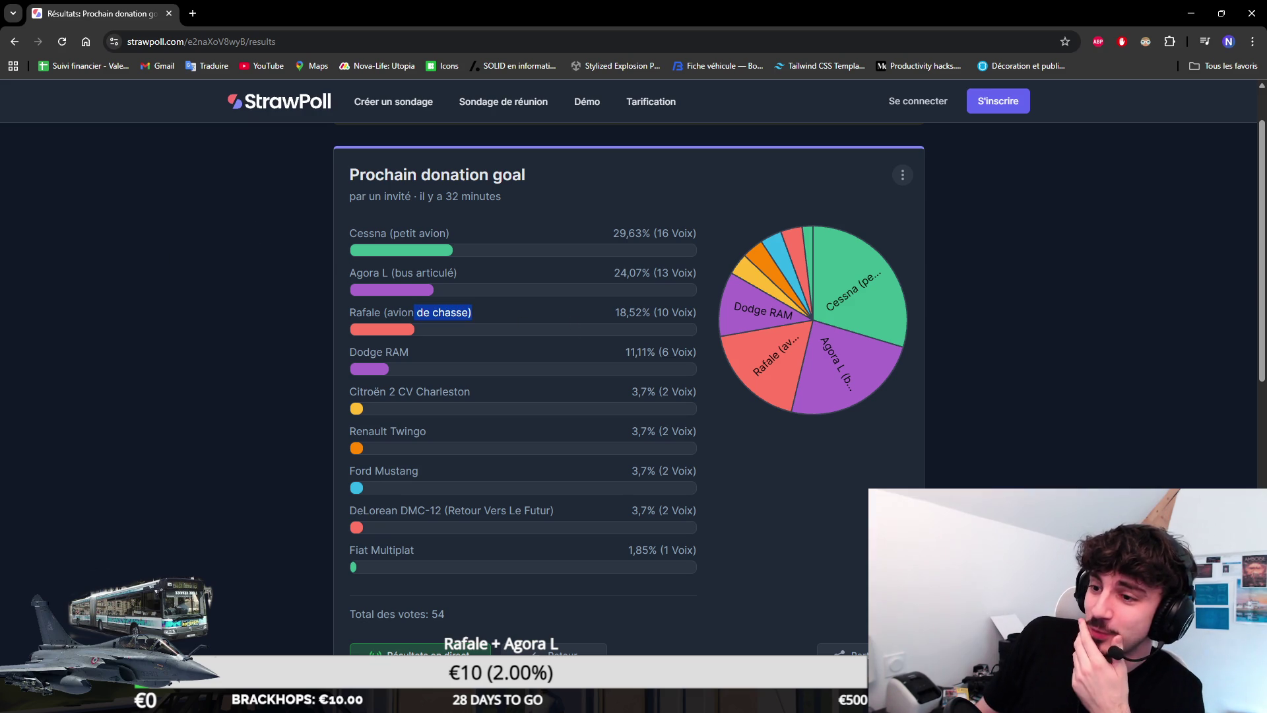
click(354, 202)
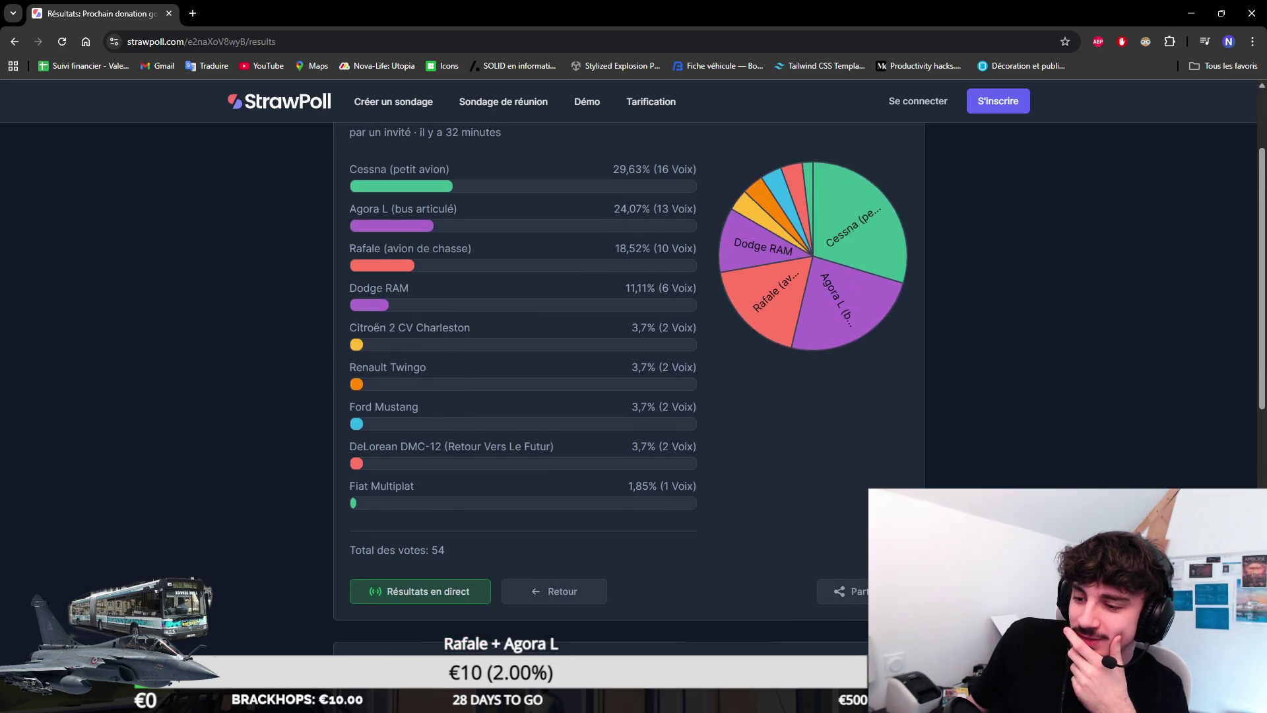
key(alt+Tab)
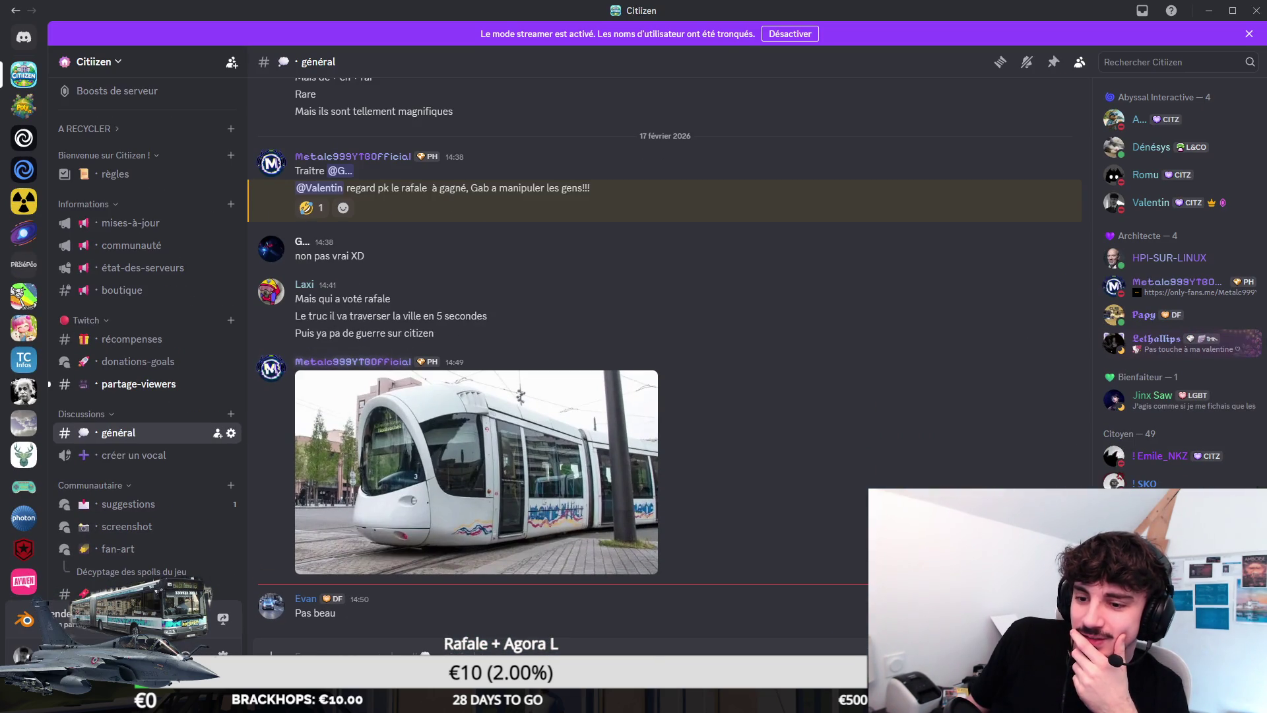
click(169, 383)
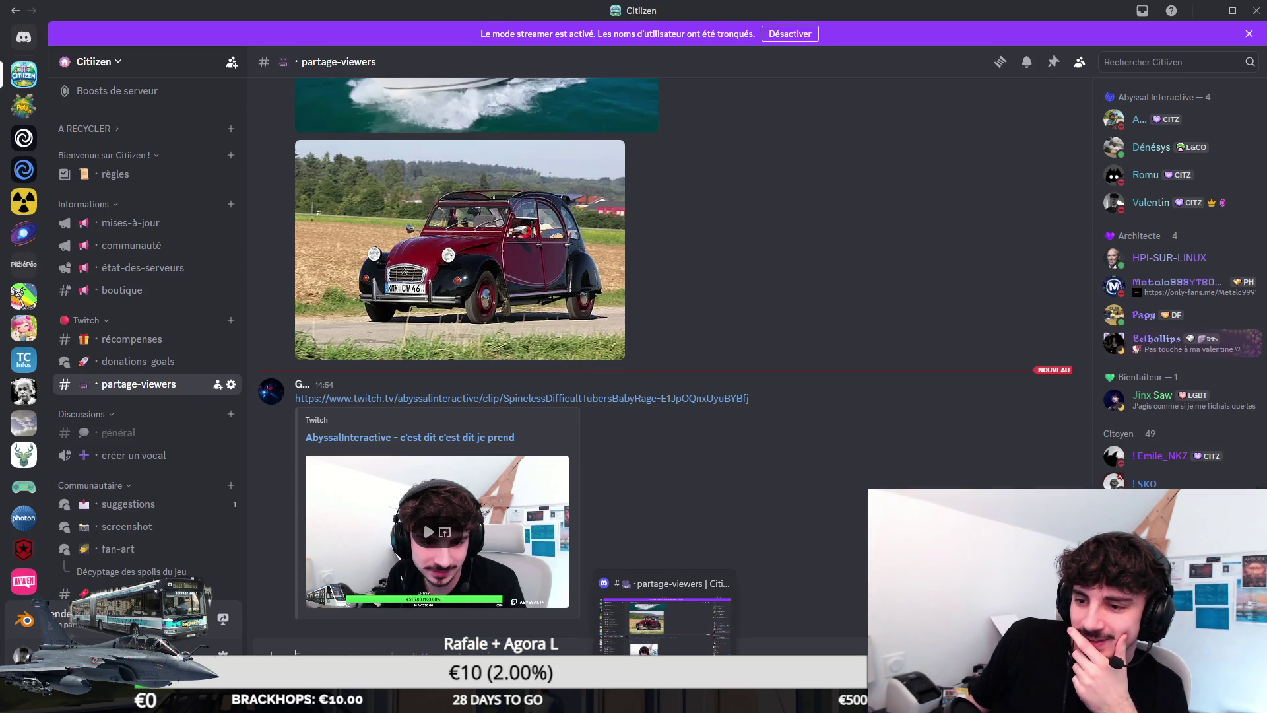
click(664, 627)
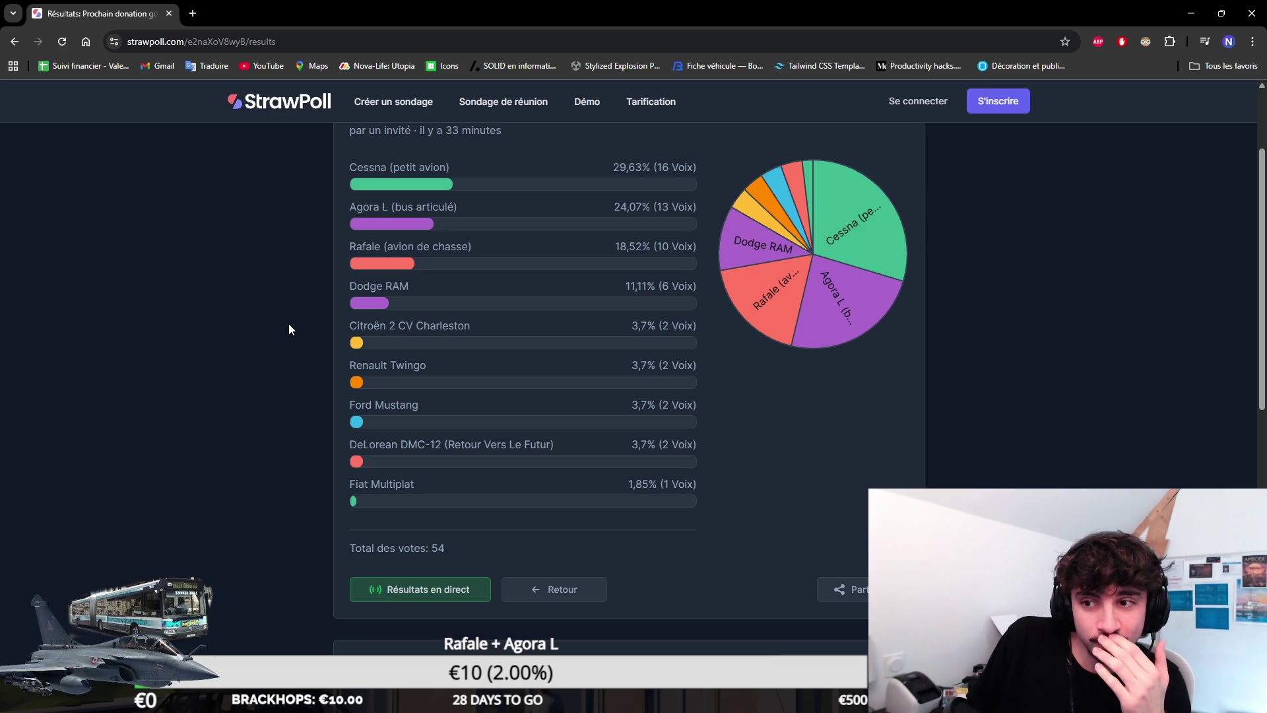
scroll(290, 323, up, 2)
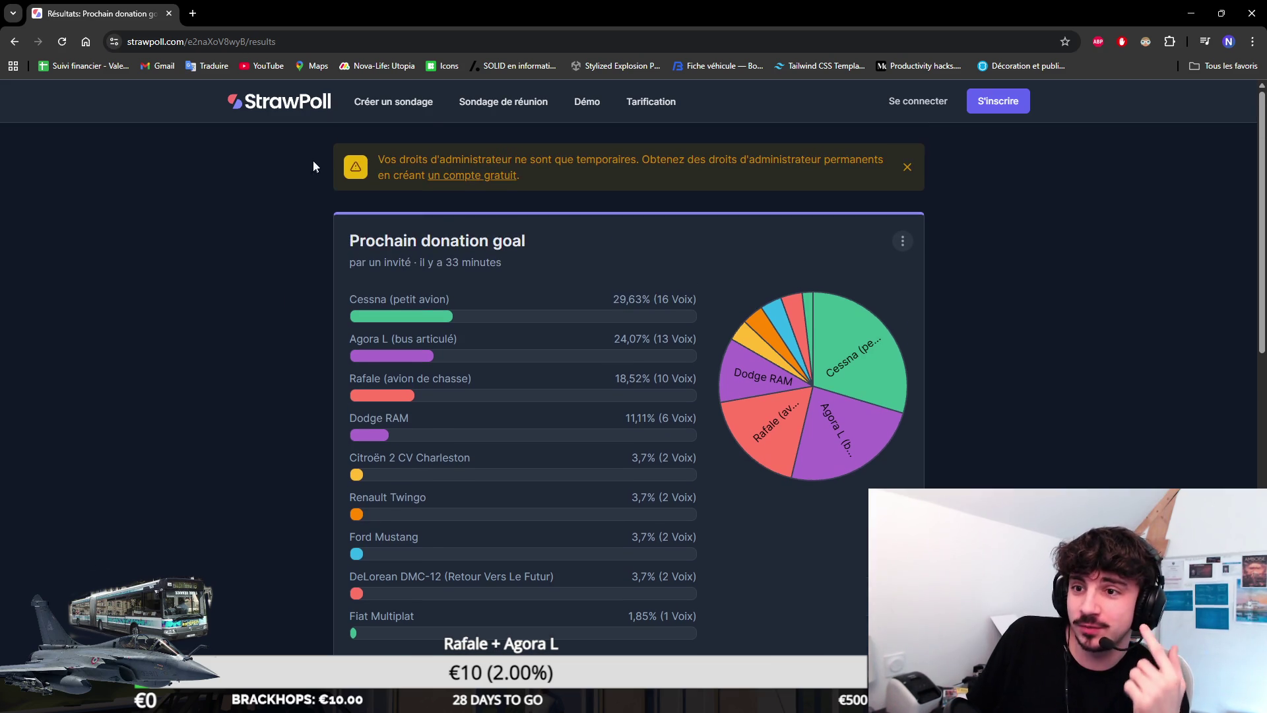
middle_click(393, 104)
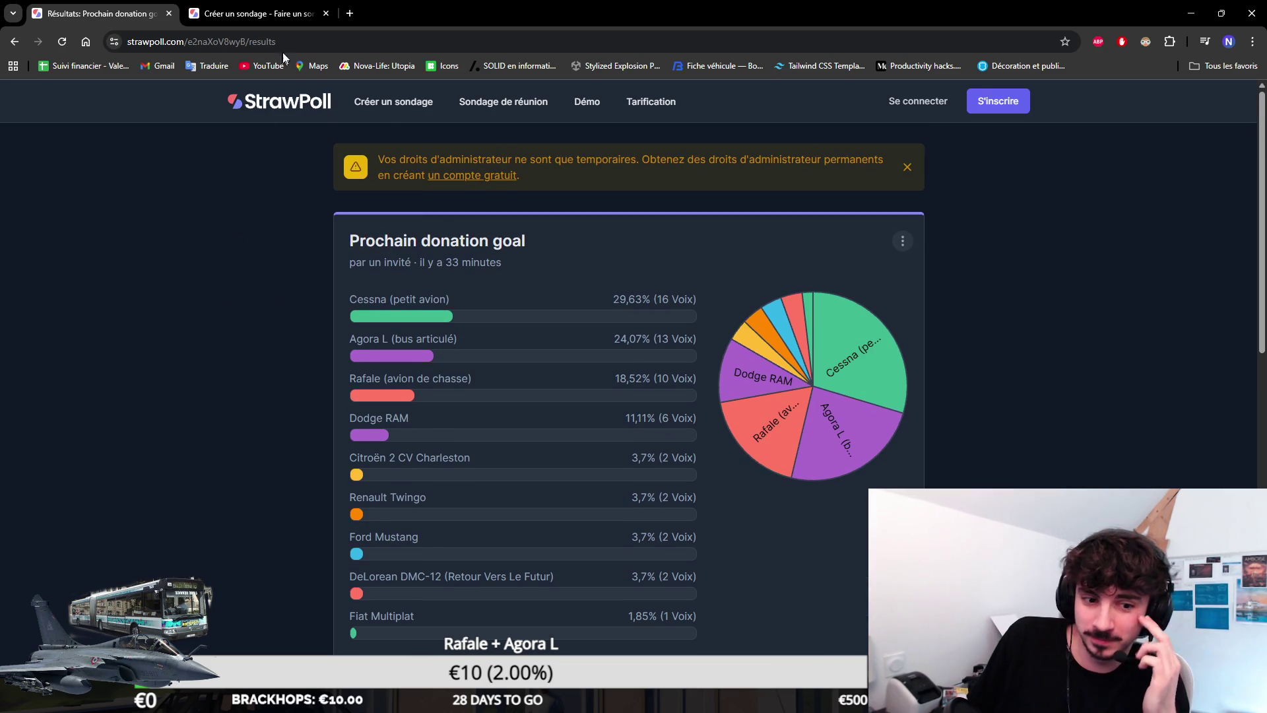
click(326, 13)
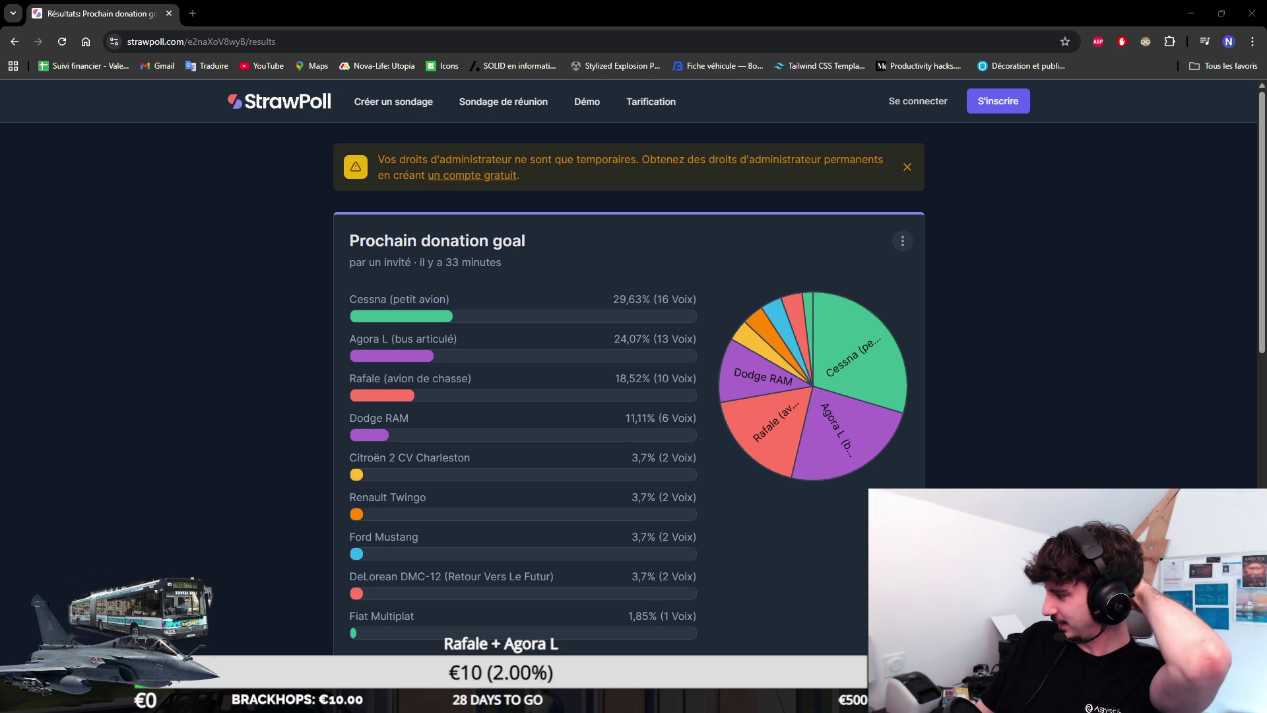
click(1060, 303)
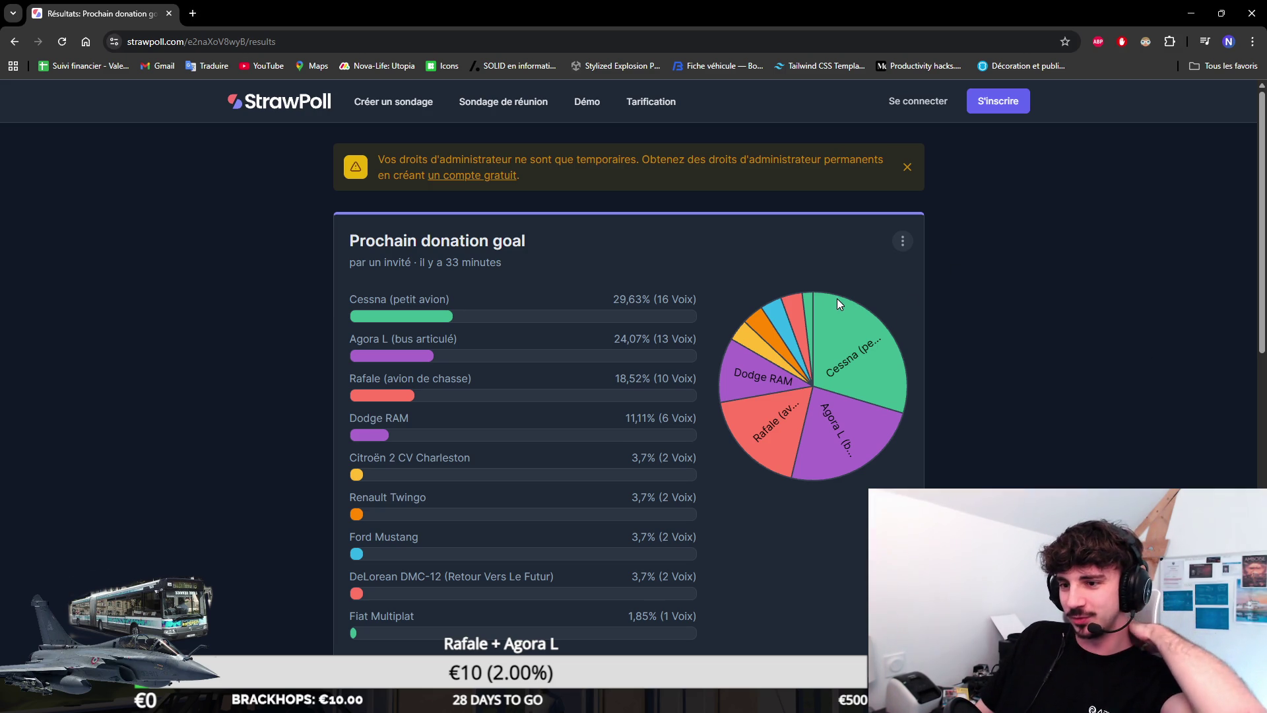
scroll(825, 310, down, 4)
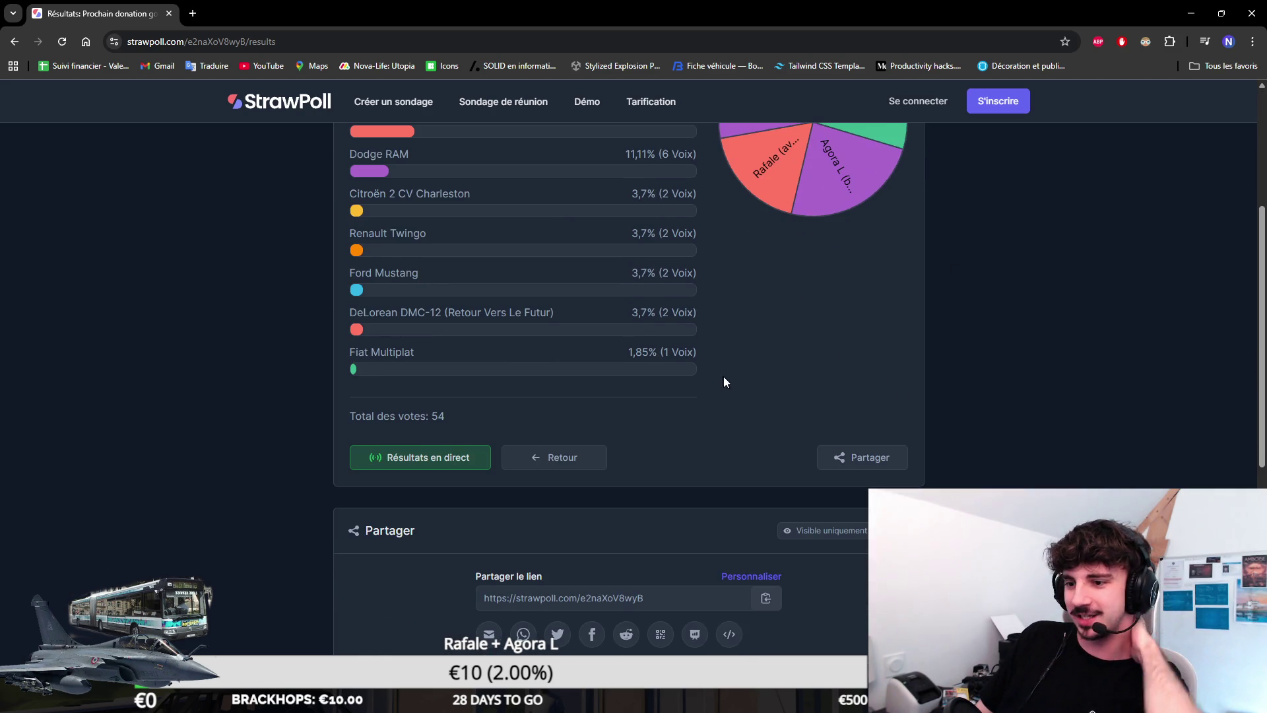
scroll(725, 402, up, 2)
scroll(726, 436, up, 1)
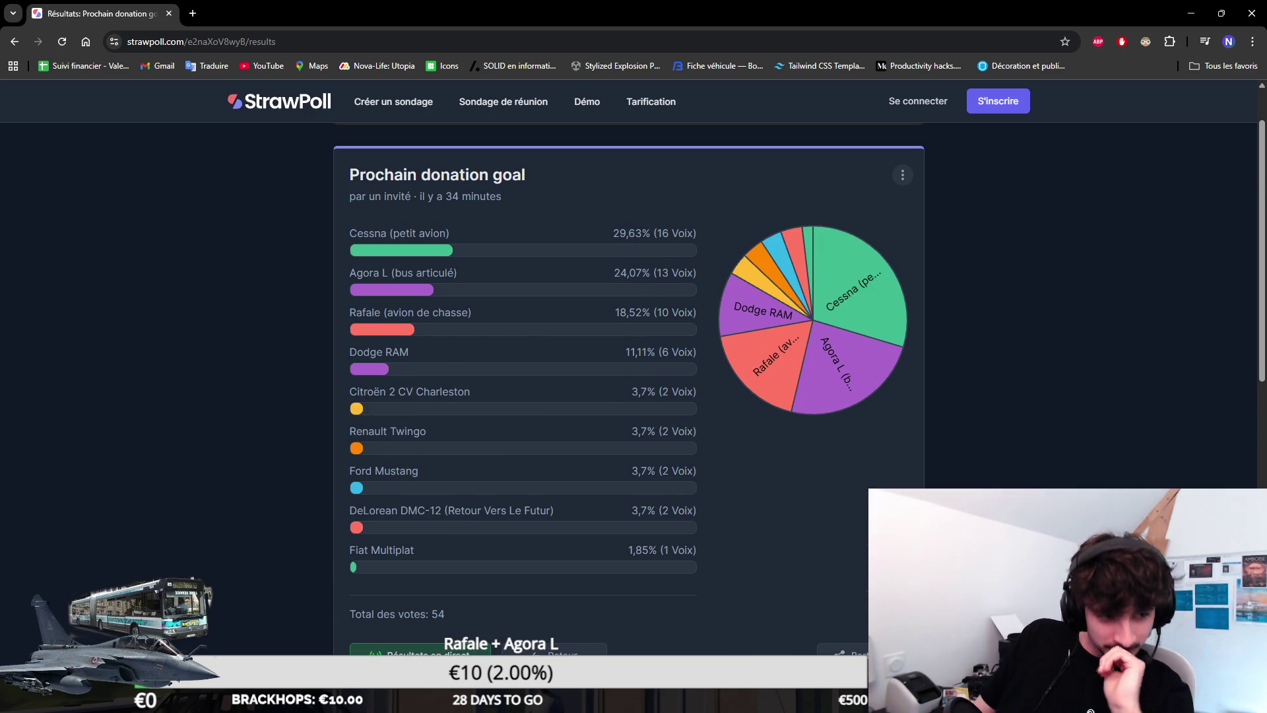
scroll(654, 430, down, 1)
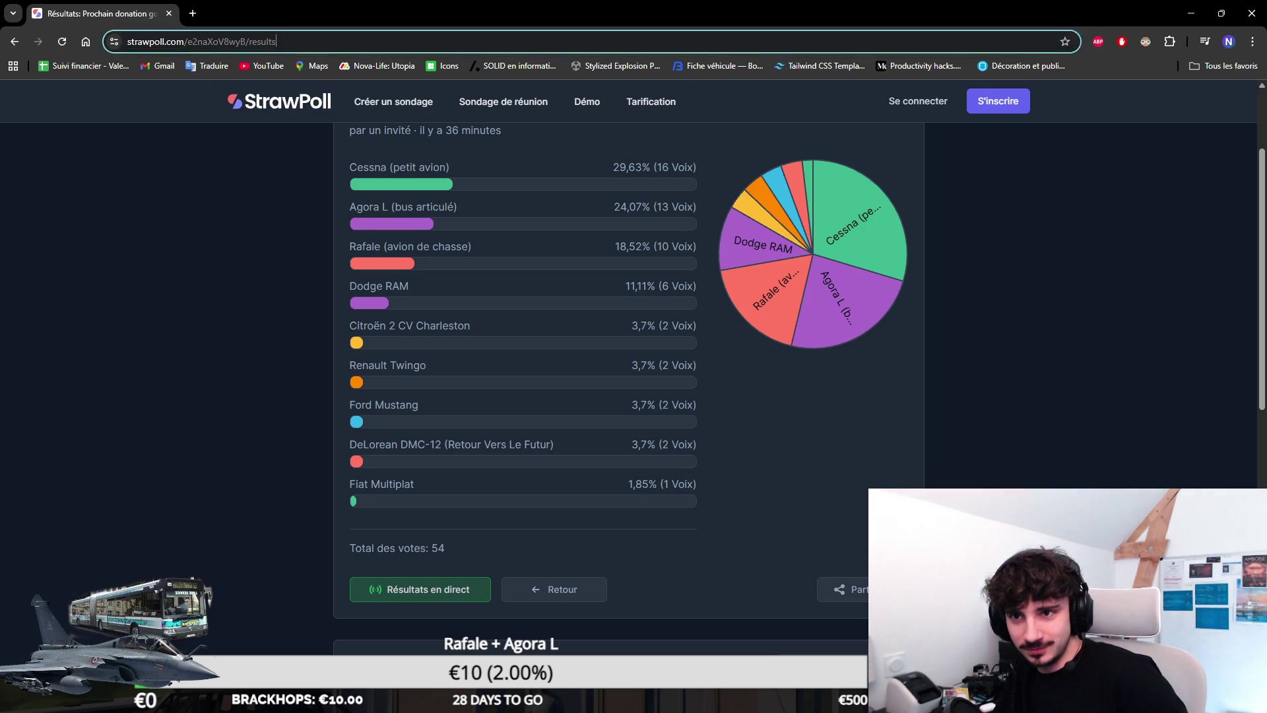
Step: Run a Google web search for 'cessna' from Chrome's address bar
click(403, 41)
text(cessna)
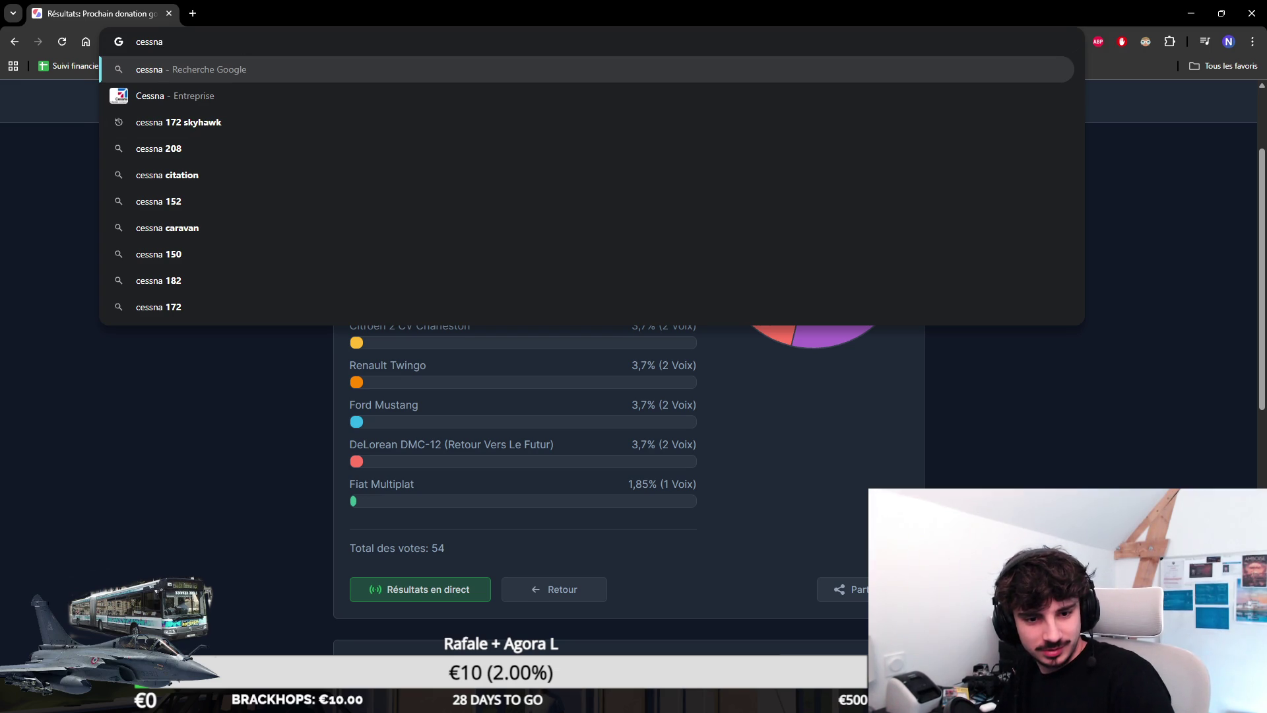
click(223, 446)
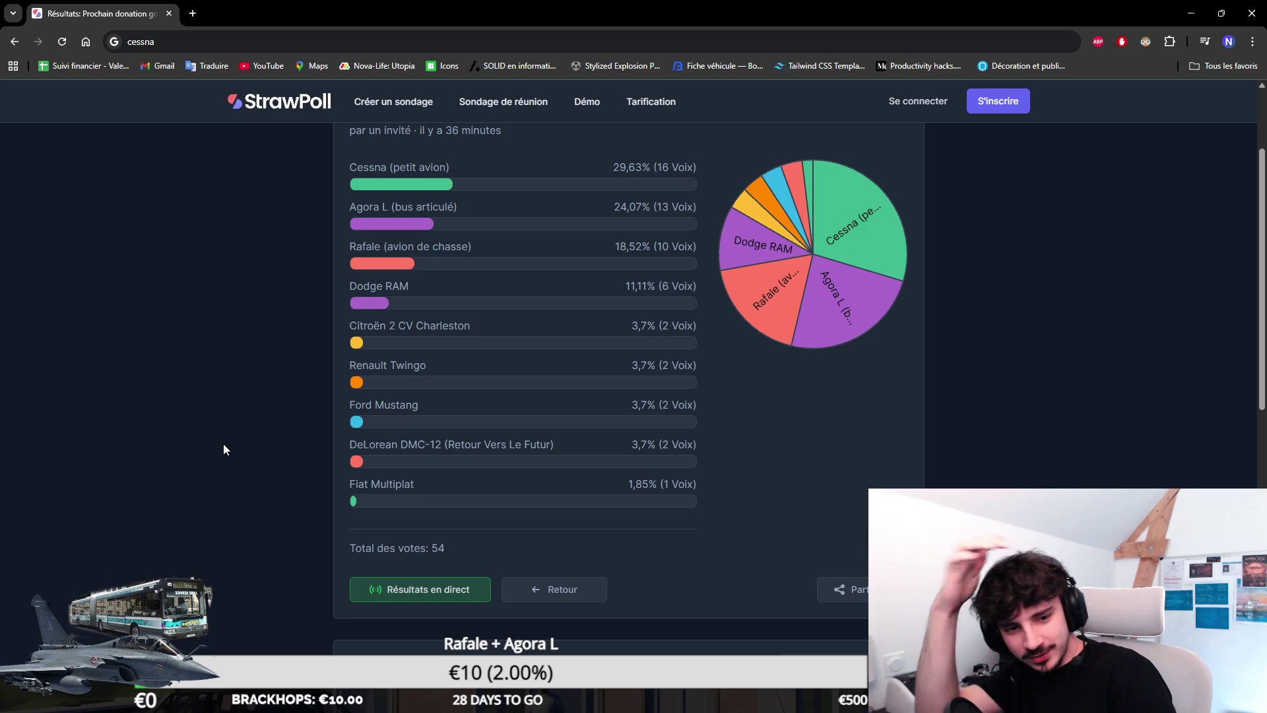
click(268, 47)
key(Return)
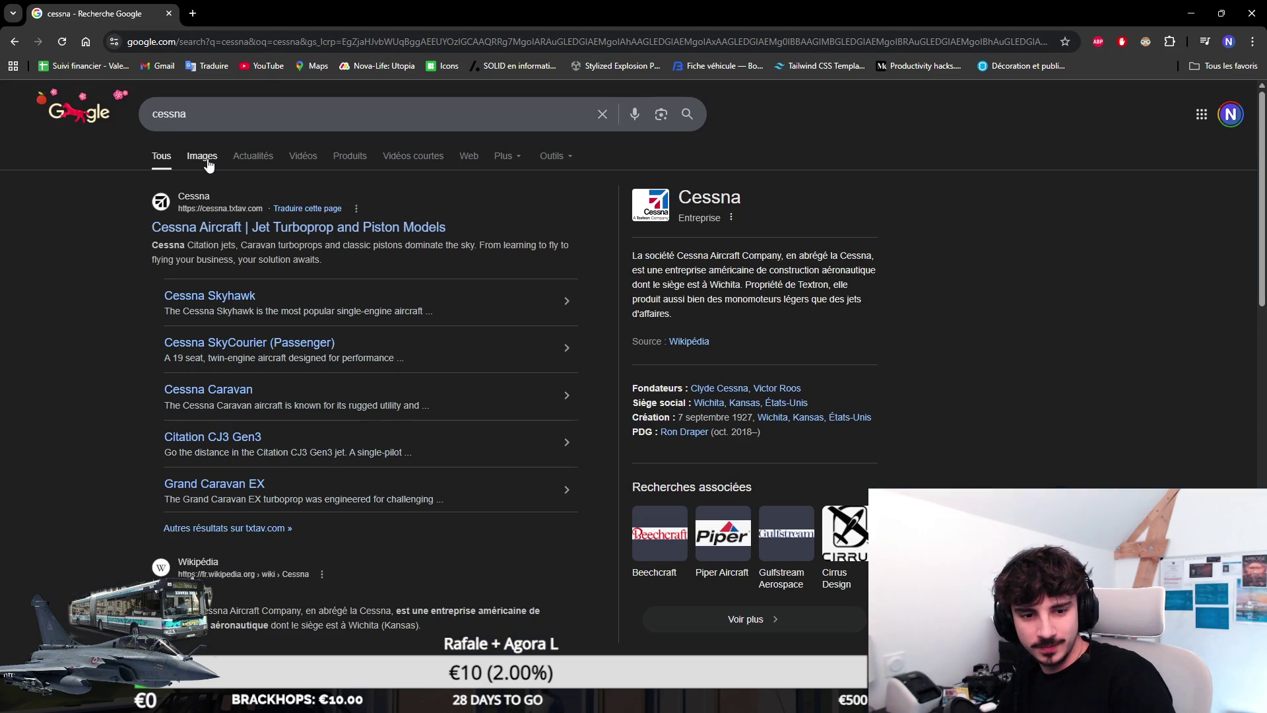
Step: Switch the cessna search results to the Images tab
click(207, 160)
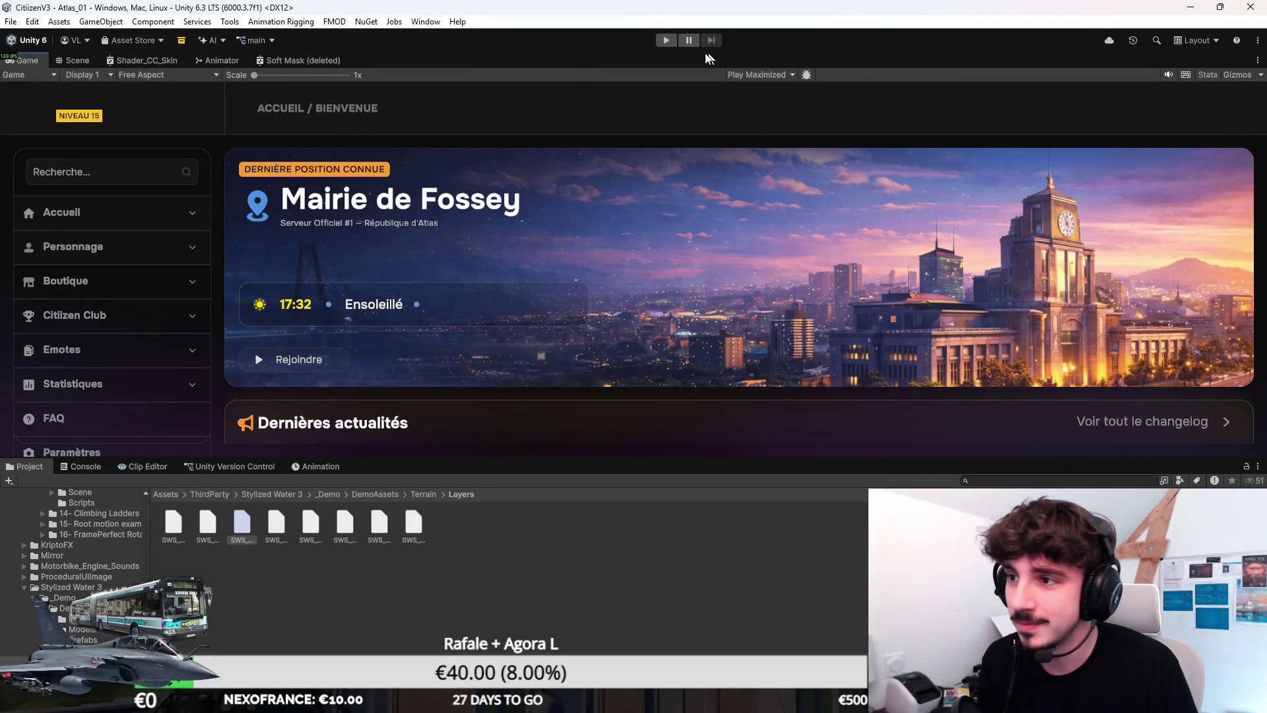
Step: Play the game, launch Citizen RP from Mes serveurs, and join as the existing character
click(665, 41)
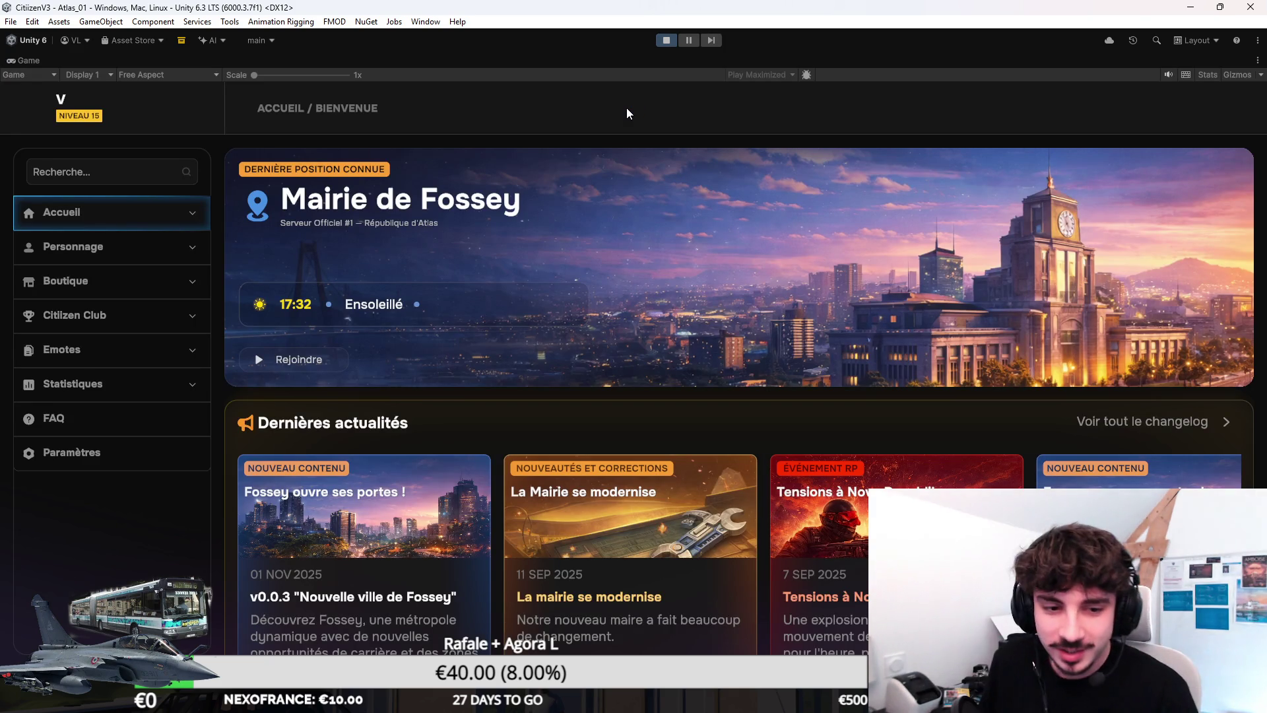
click(134, 197)
click(160, 346)
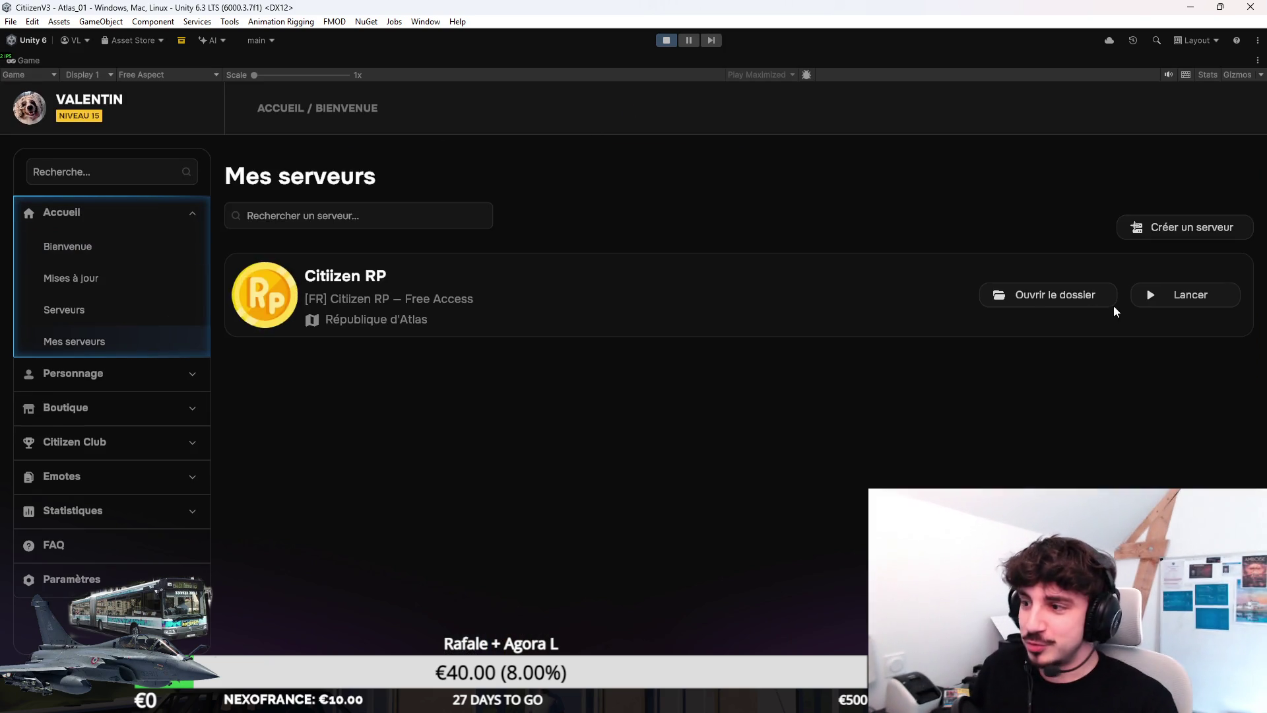
click(1145, 302)
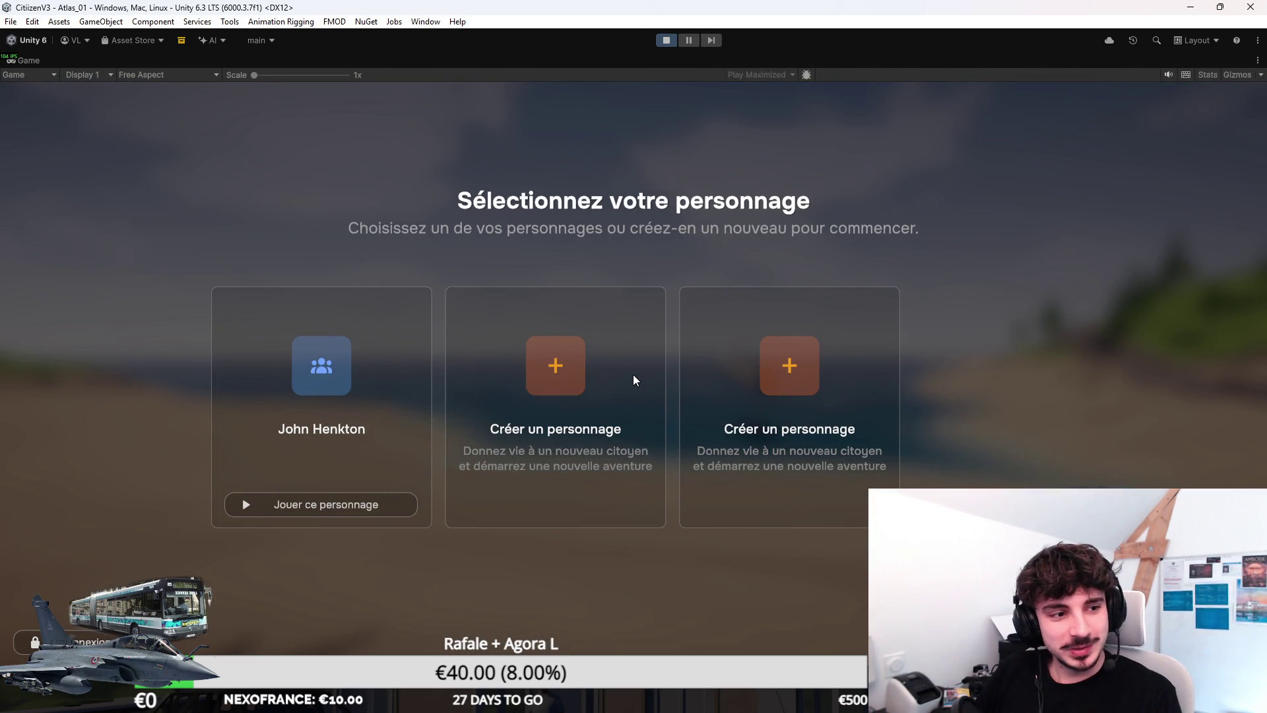
click(319, 514)
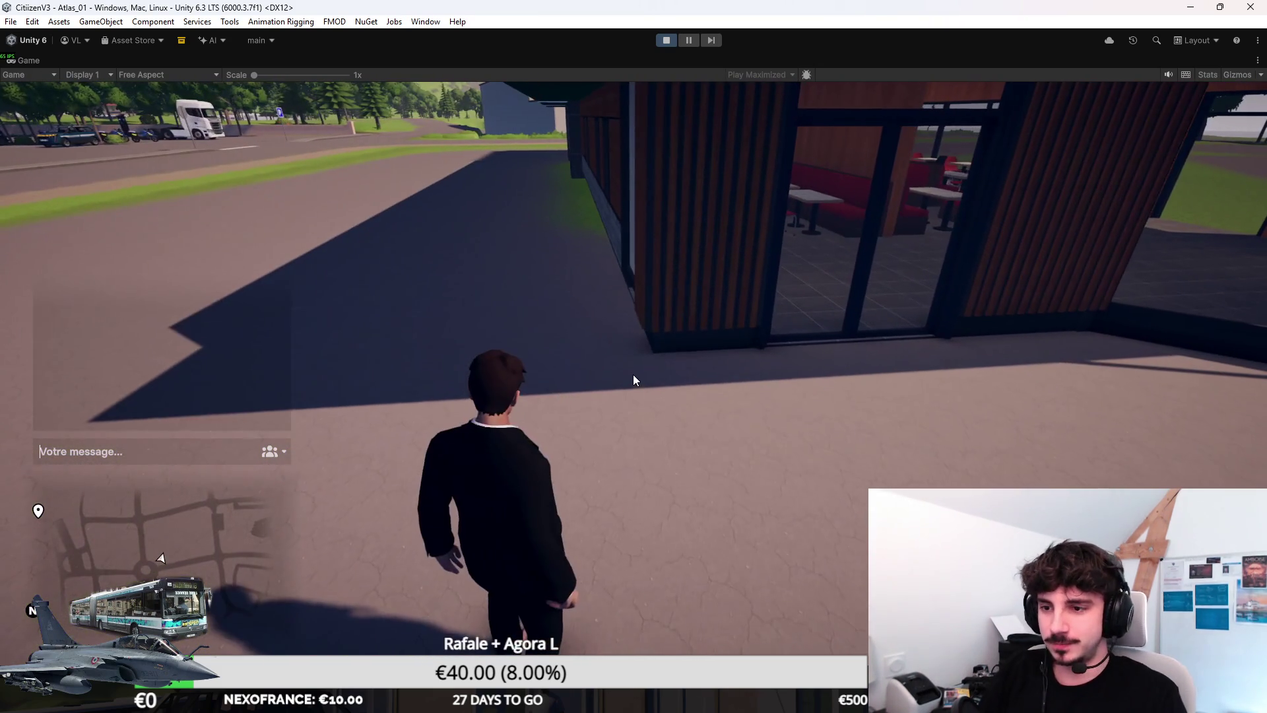
Step: Give the character items 8 and 9 with /give chat commands
text(/give 8)
key(Return)
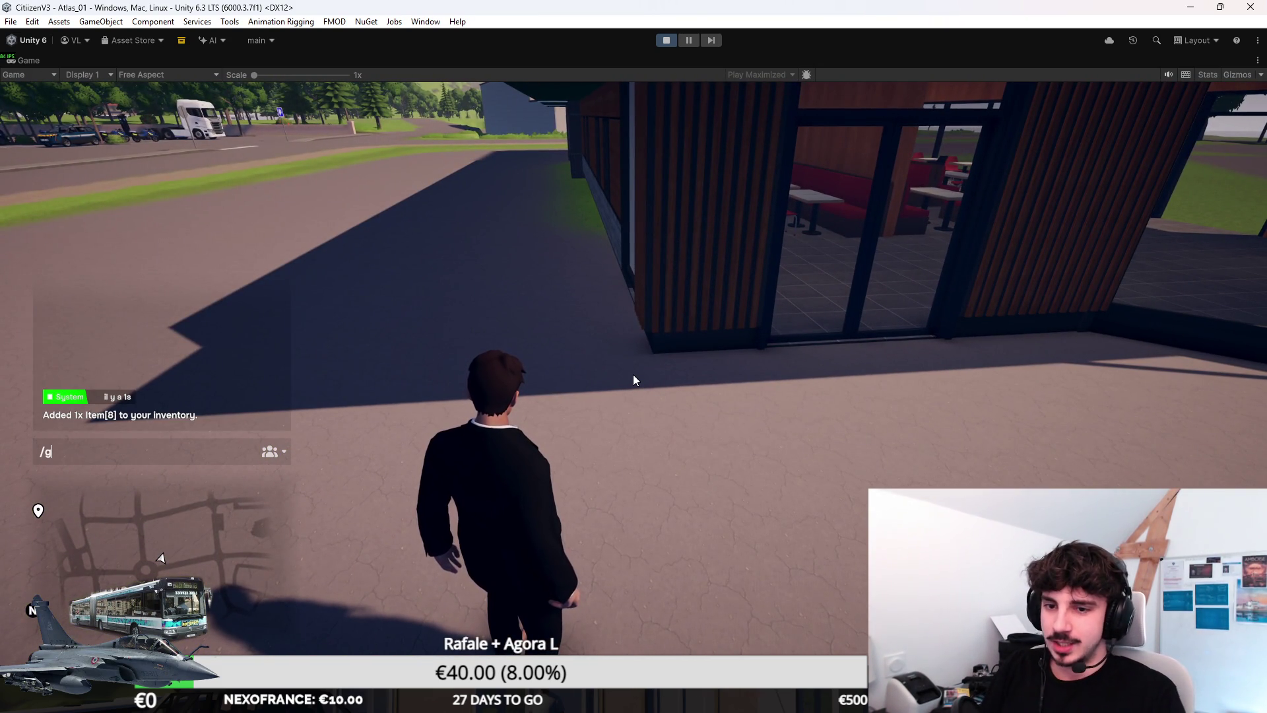
text(/give 9)
key(Return)
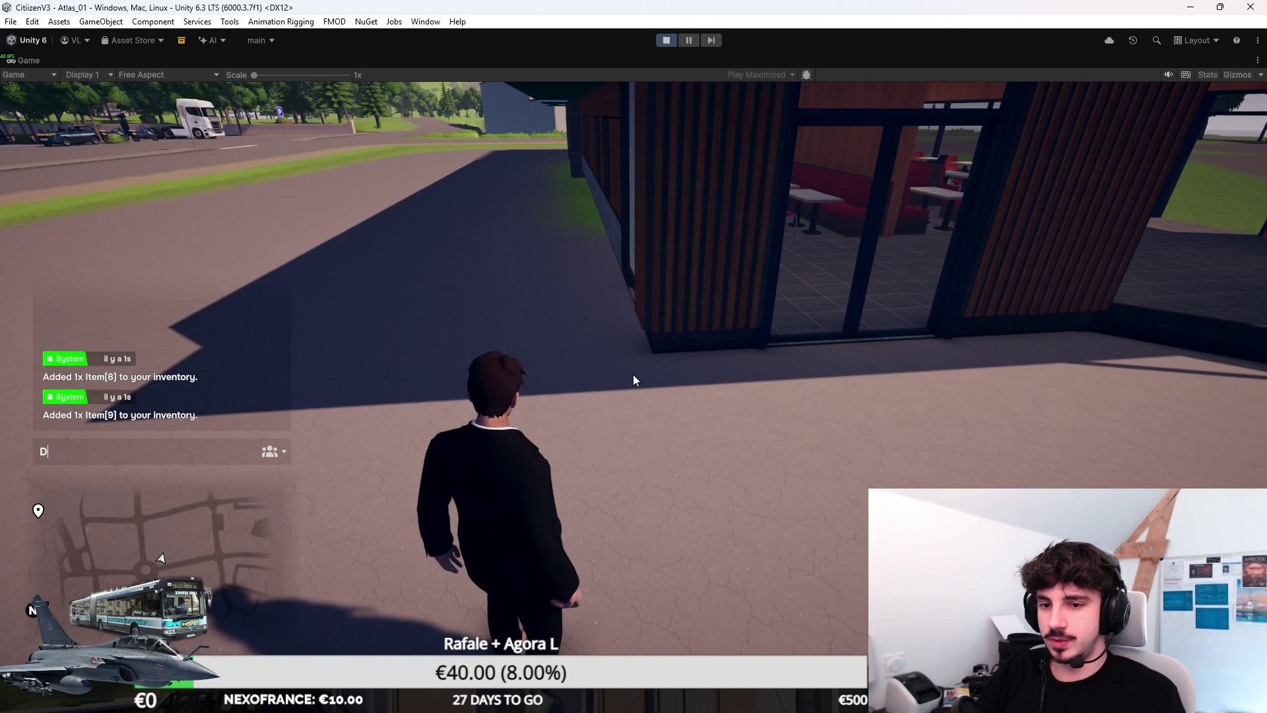
key(Escape)
Step: Place the grill from the inventory on the pavement outside the restaurant
key(i)
right_click(686, 238)
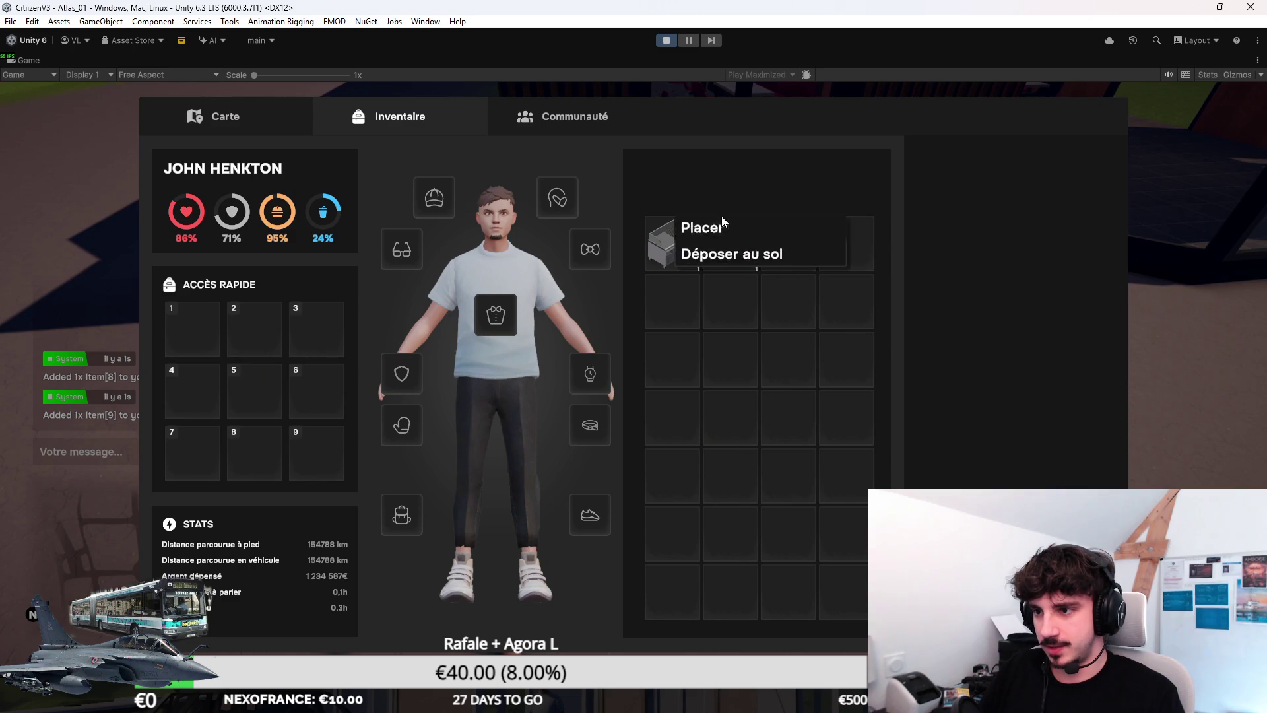
click(722, 219)
click(633, 356)
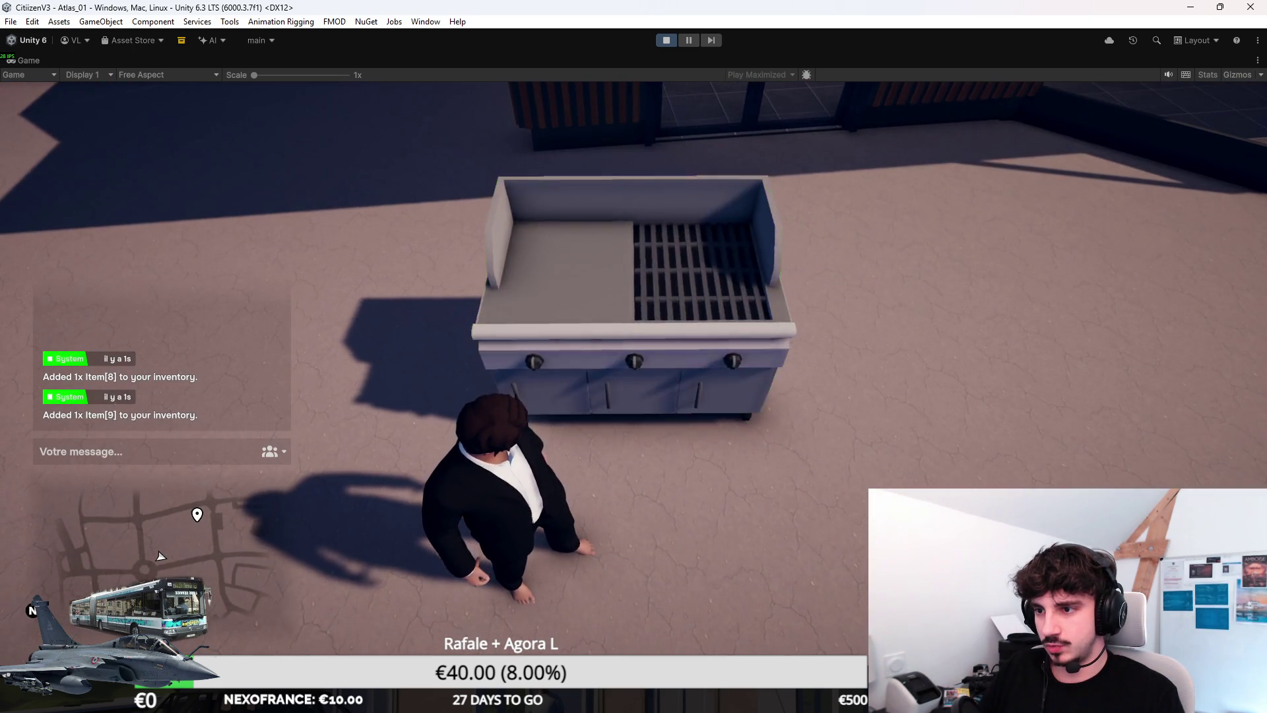
Step: Equip the steak from the inventory and lay the raw patty on the grill
key(i)
right_click(744, 227)
click(794, 193)
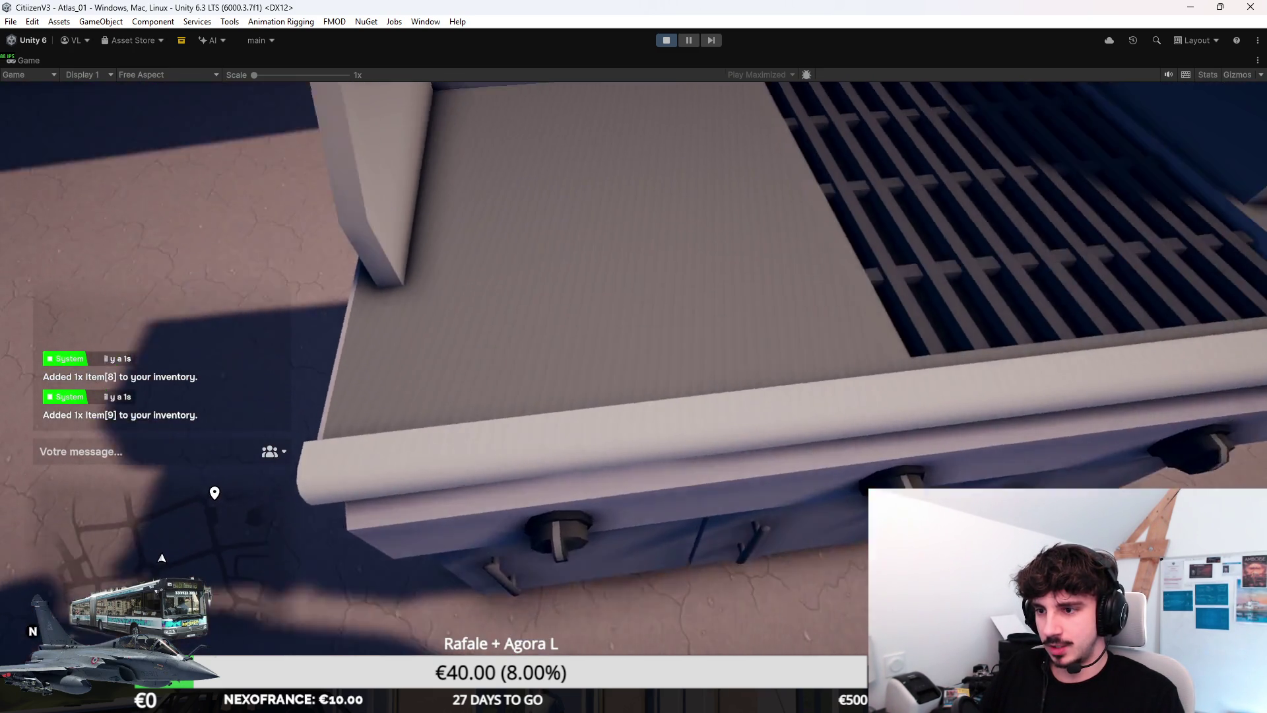
click(633, 356)
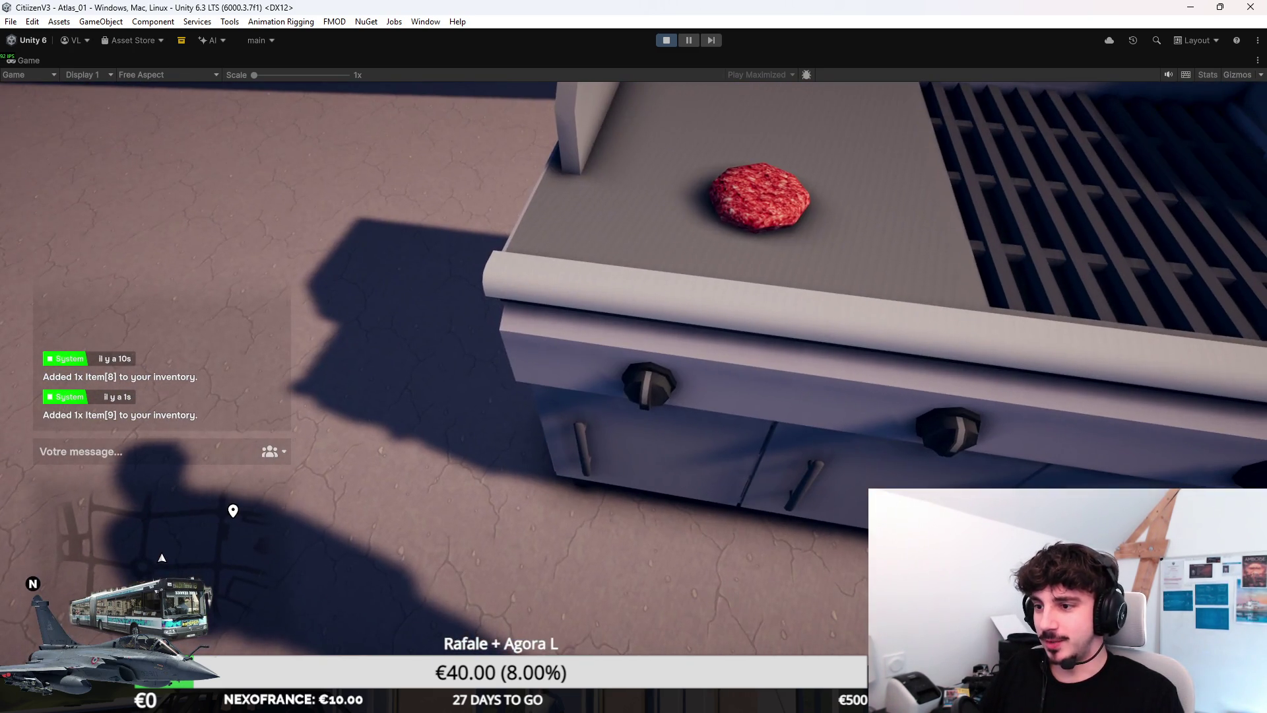
Step: Switch on the grill burner so the patty starts cooking underneath
click(634, 356)
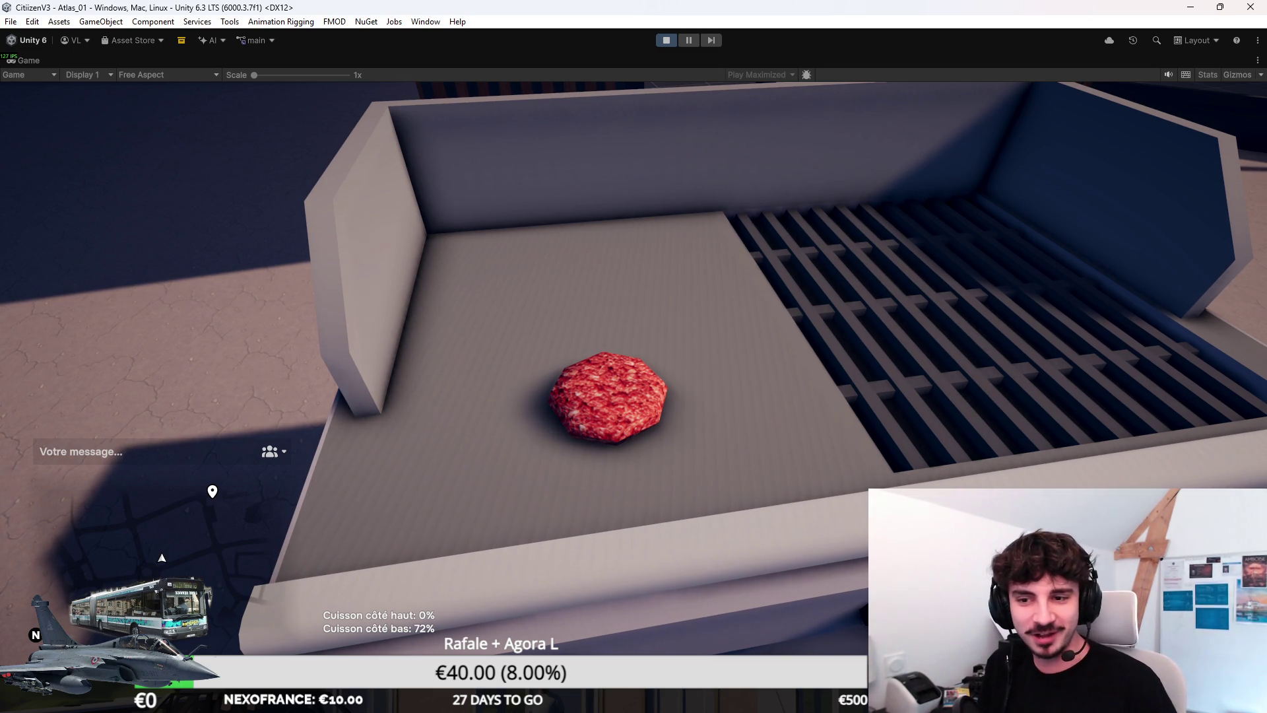
Step: Leave the grill close-up and start walking the character toward the hospital
key(Escape)
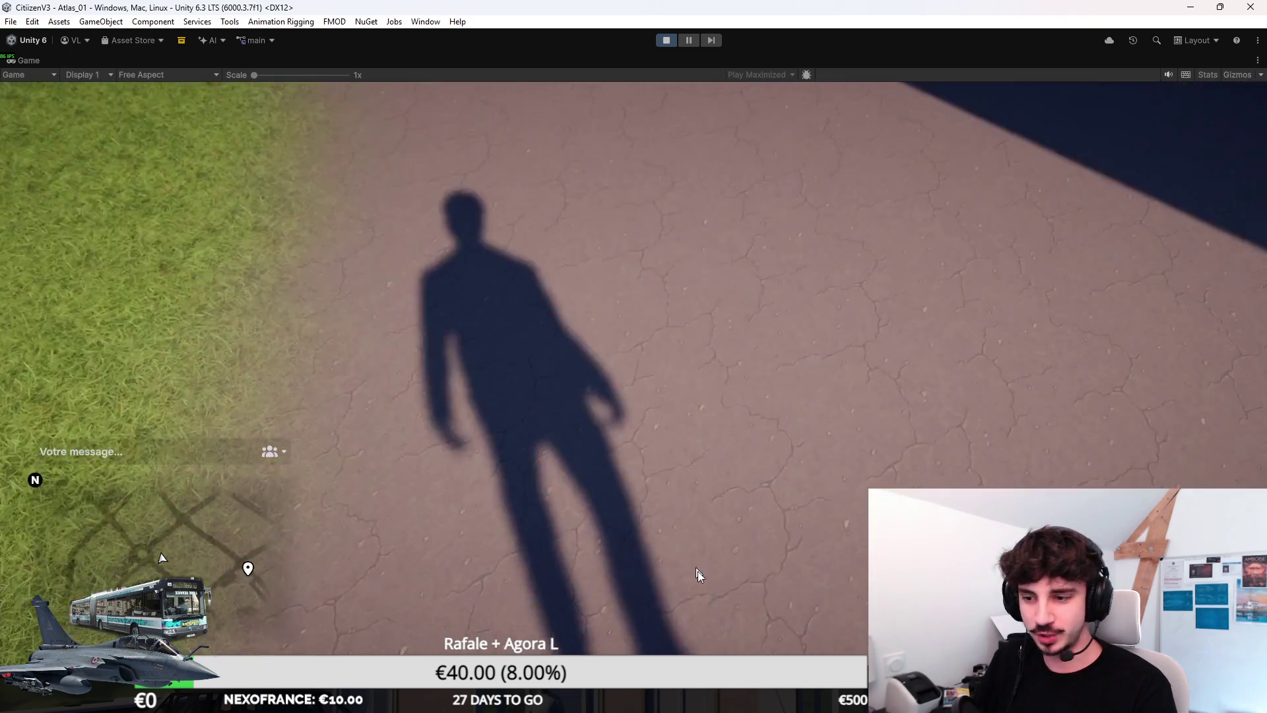
key(alt+Tab)
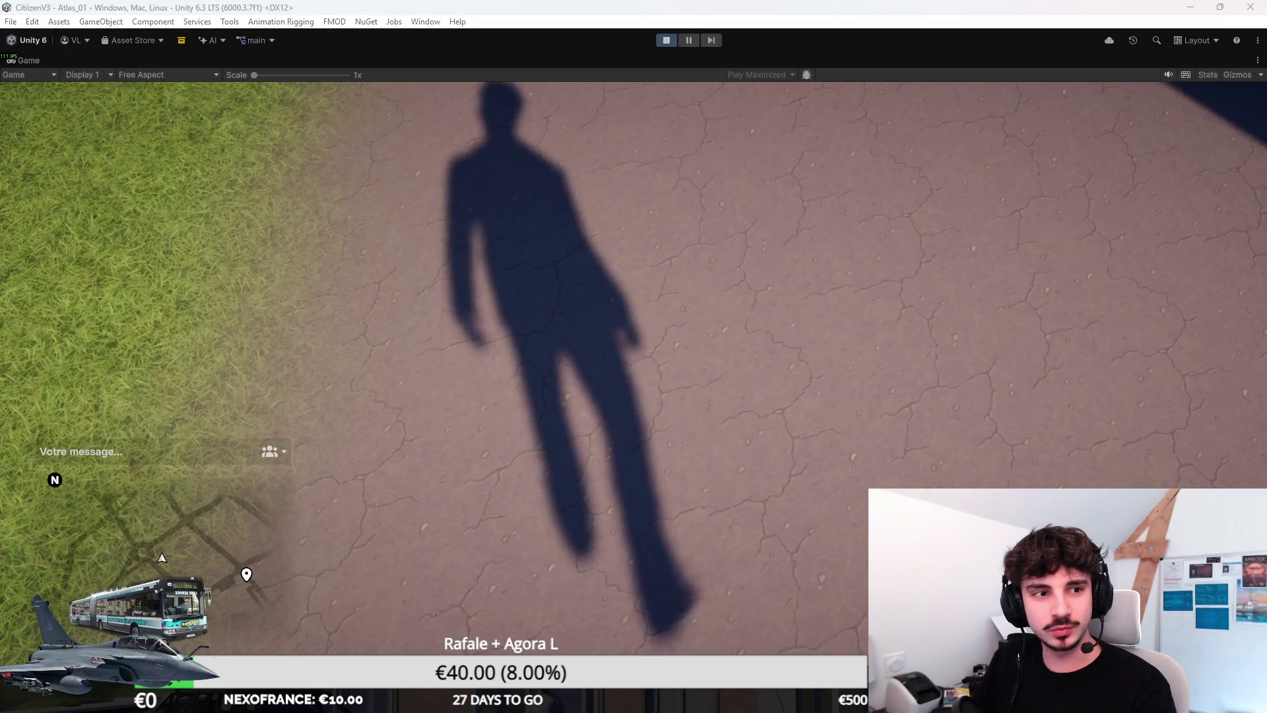
key(alt+Tab)
key(w)
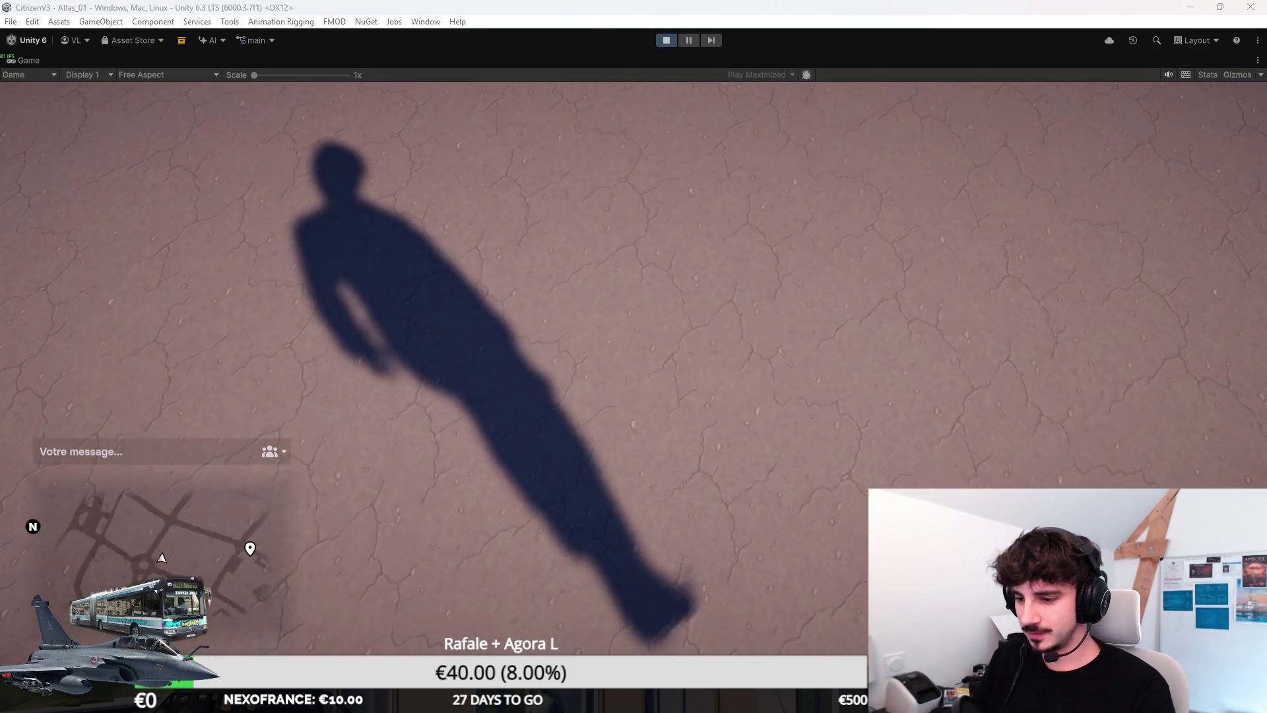
key(alt+Tab)
key(alt+Tab)
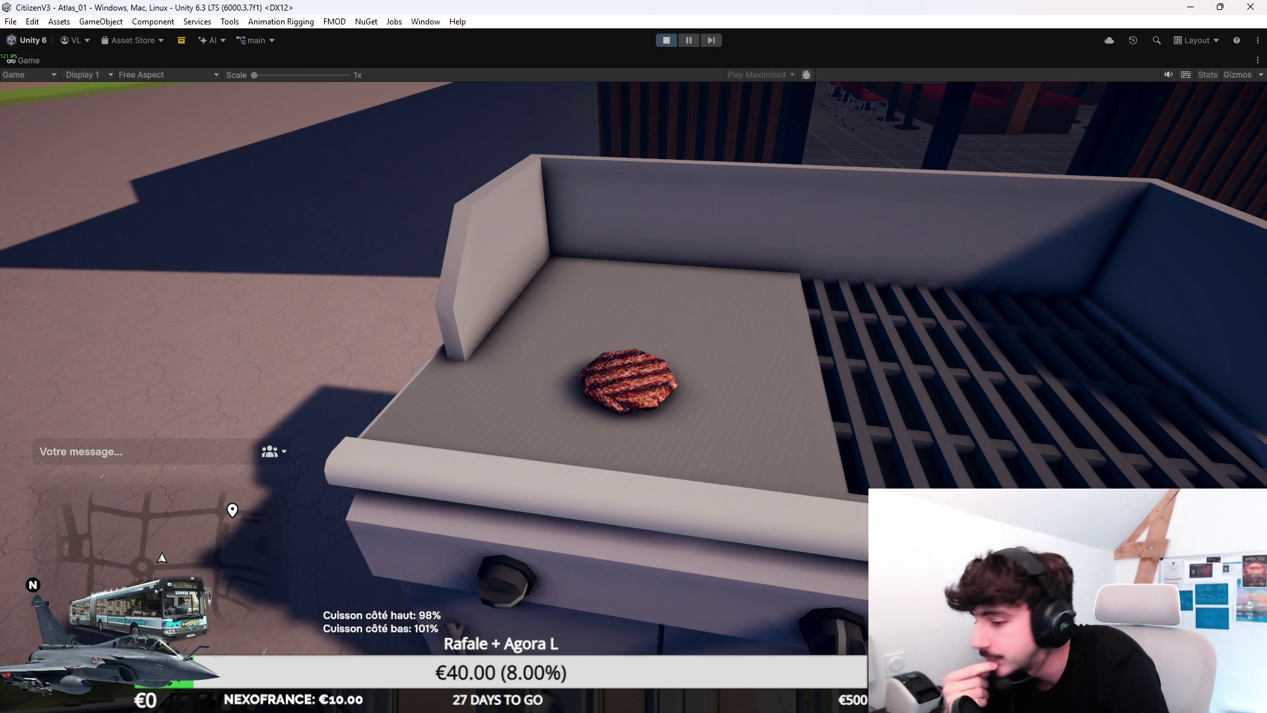
Step: Check the inventory, walk past Hôpital Saint-Côme to the gendarmerie car, and get in
key(Tab)
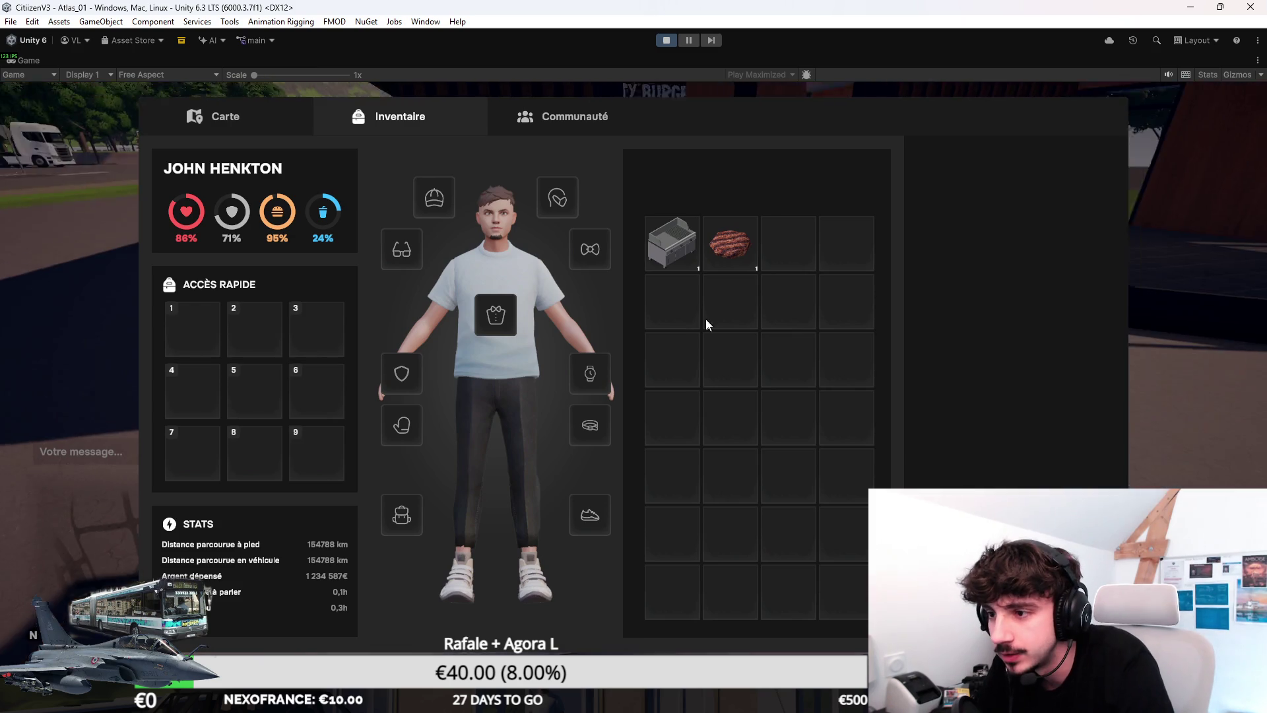
key(Tab)
key(w)
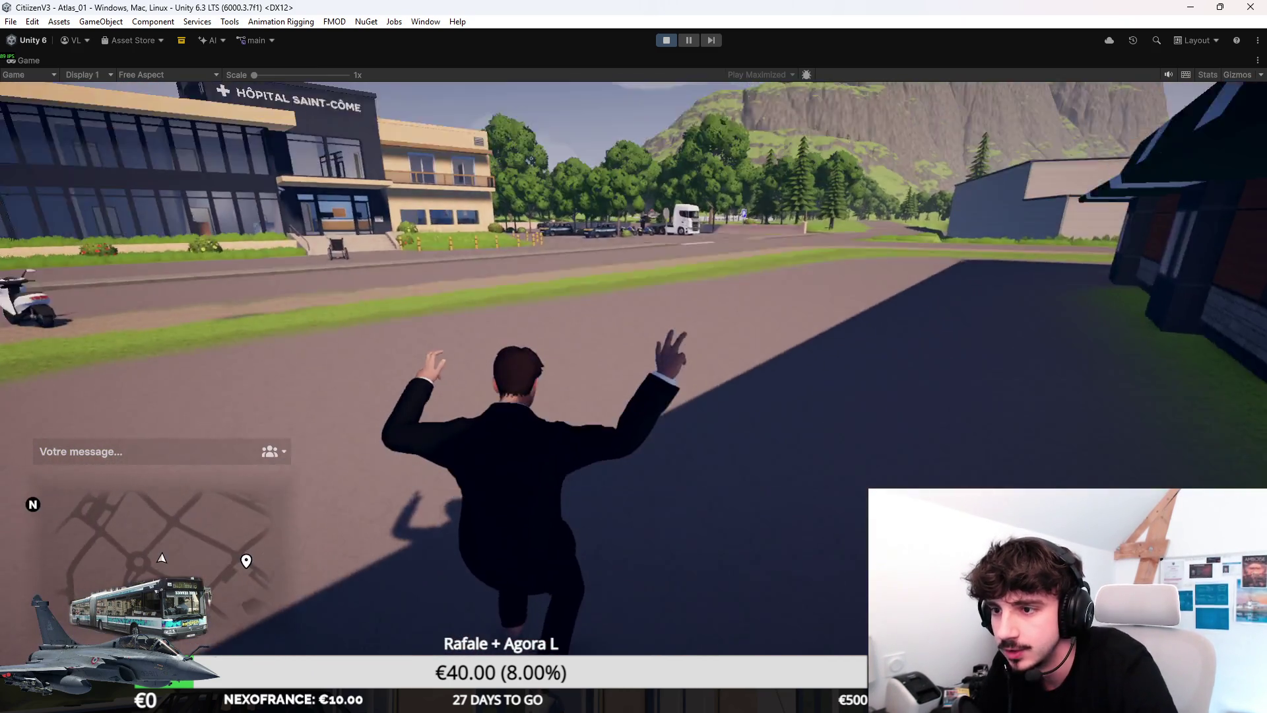
key(w)
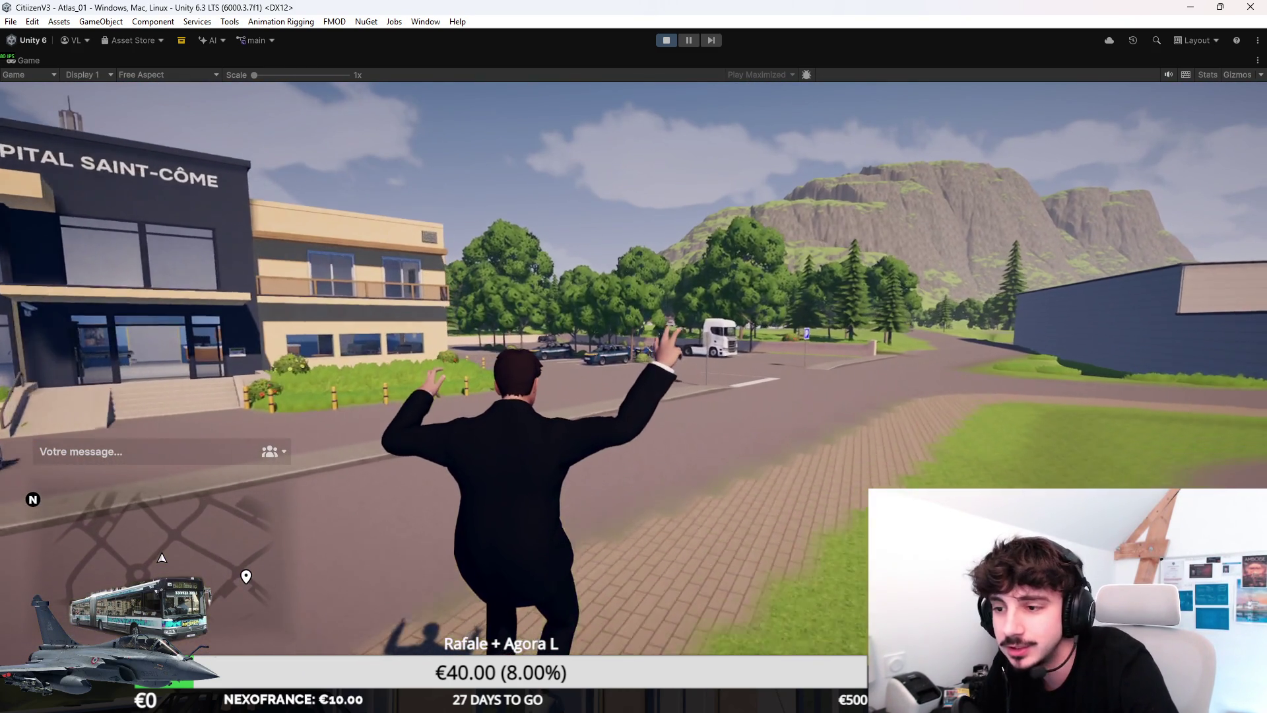
key(w)
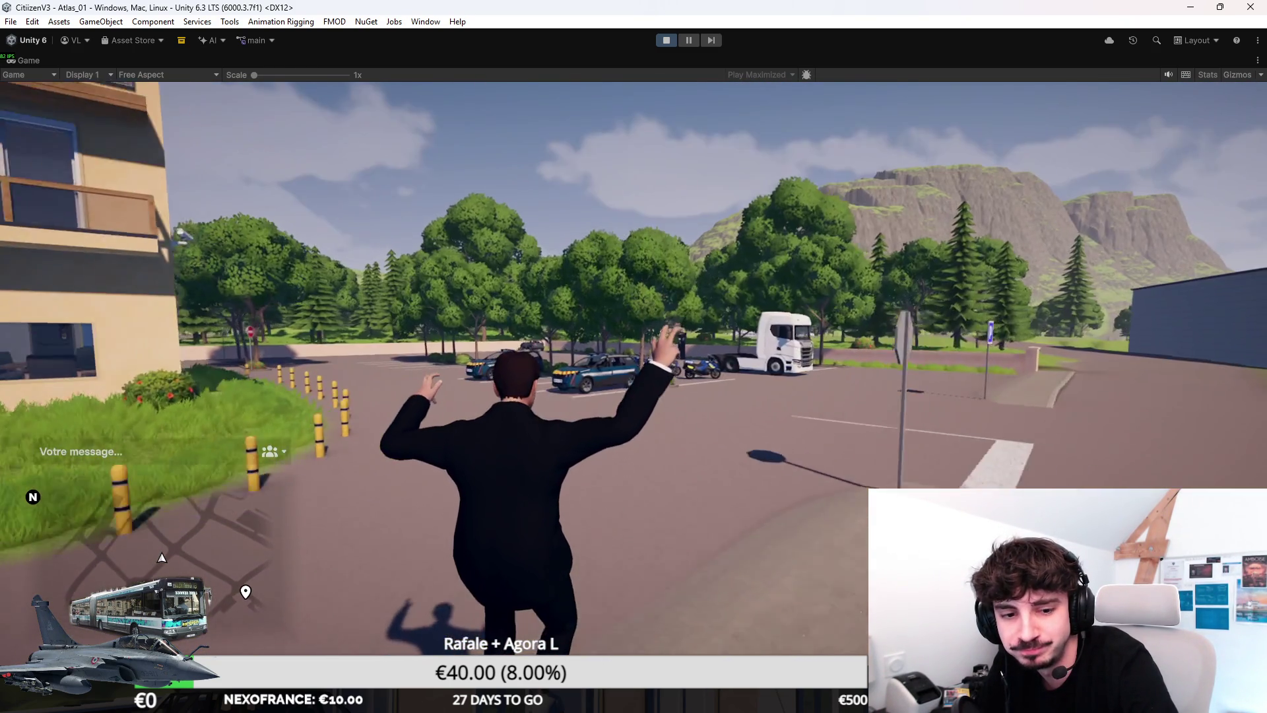
key(w)
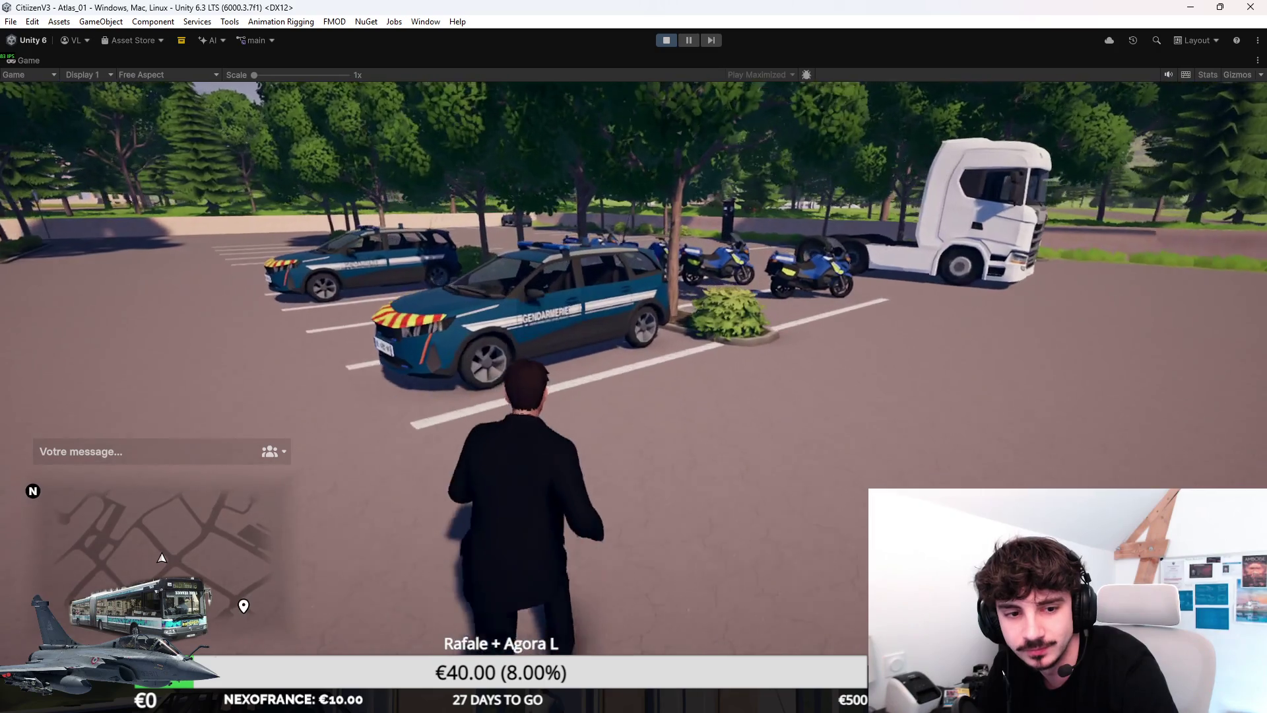
key(f)
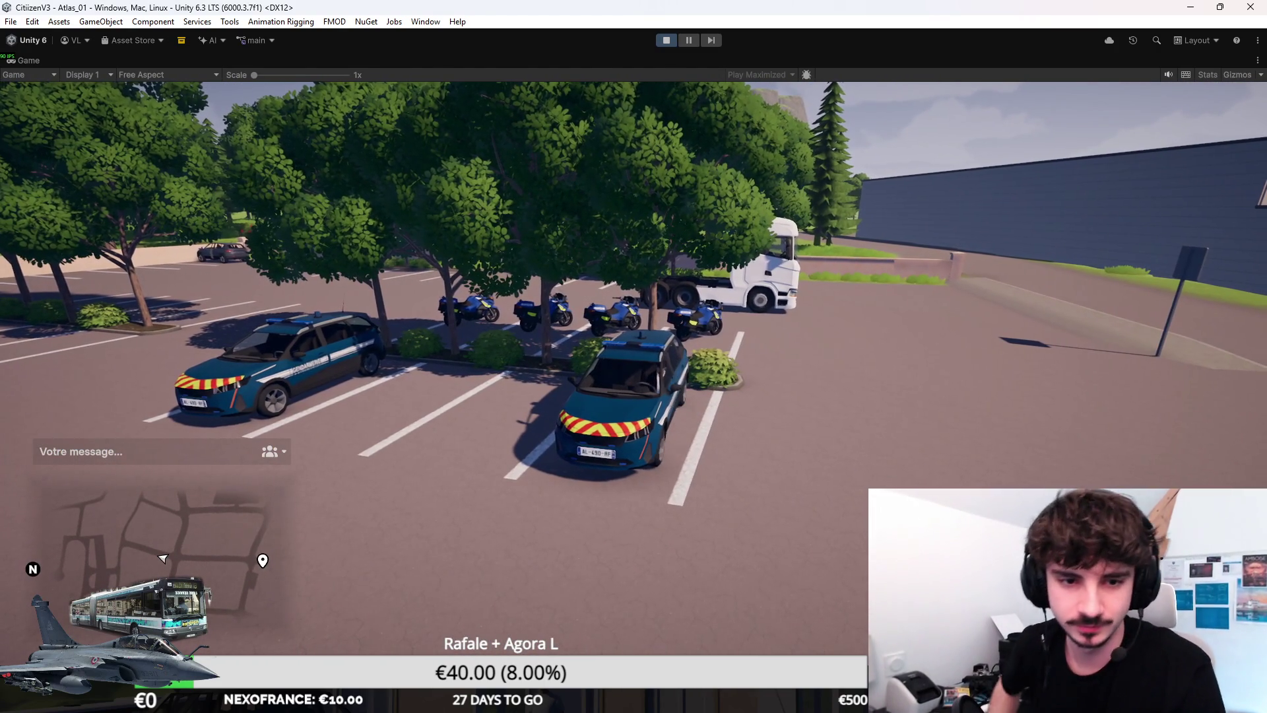
Step: Pull the gendarmerie car out of its spot and drive the country roads to the roundabout
key(w)
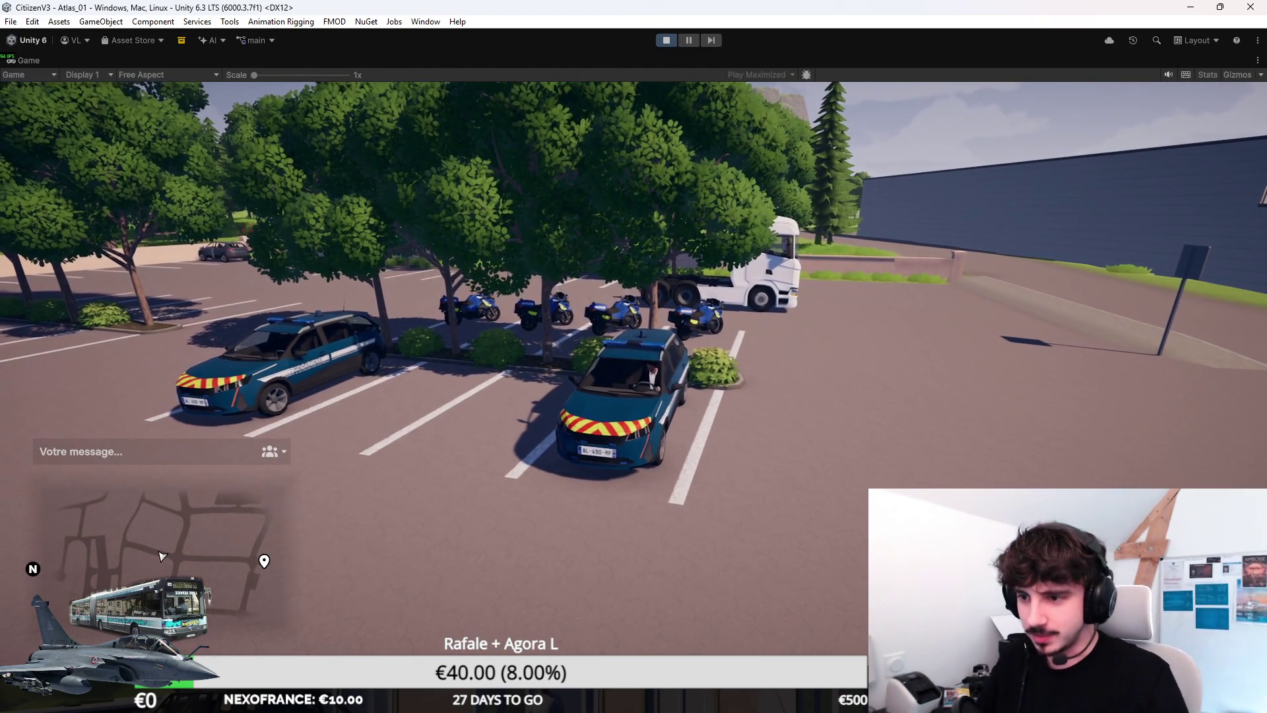
key(d)
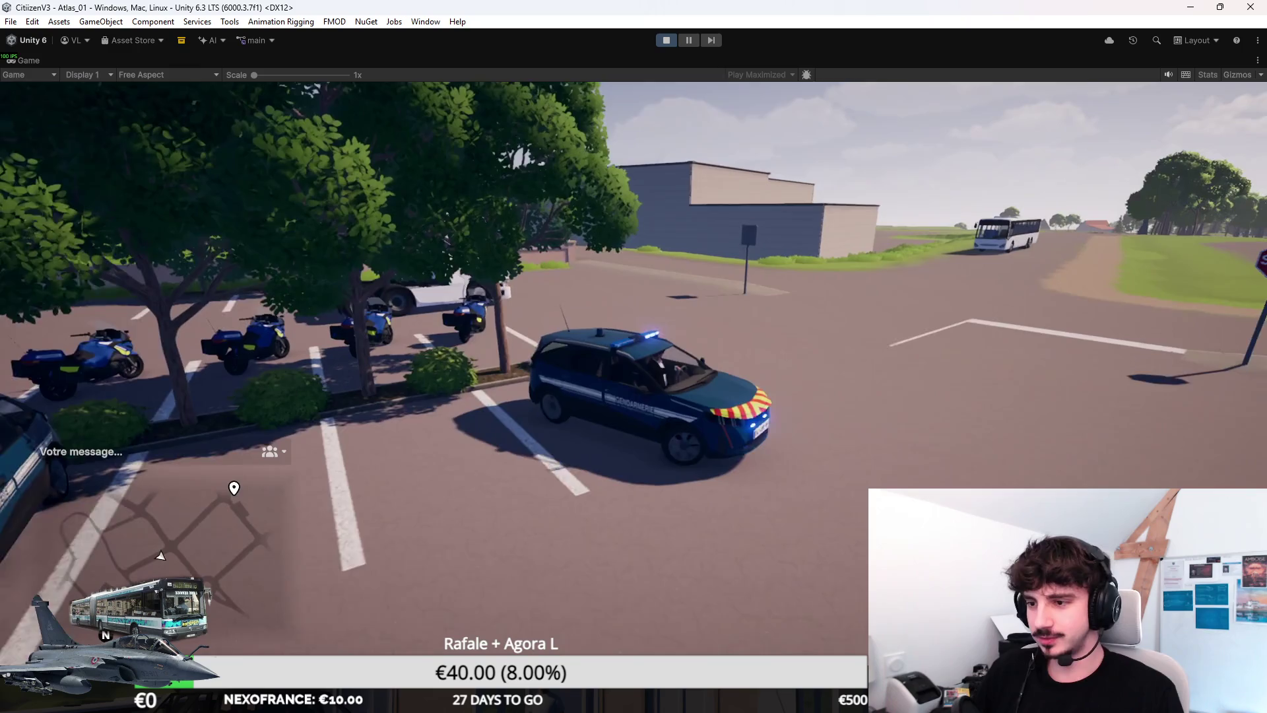
key(a)
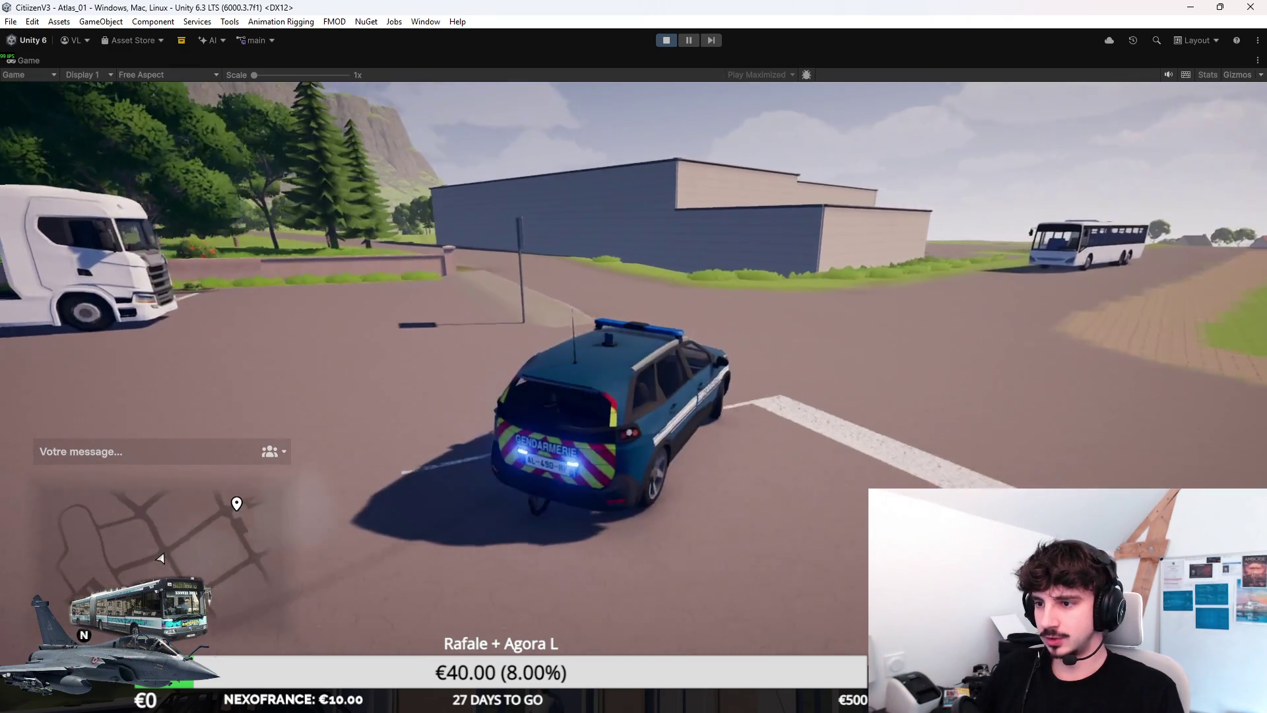
key(a)
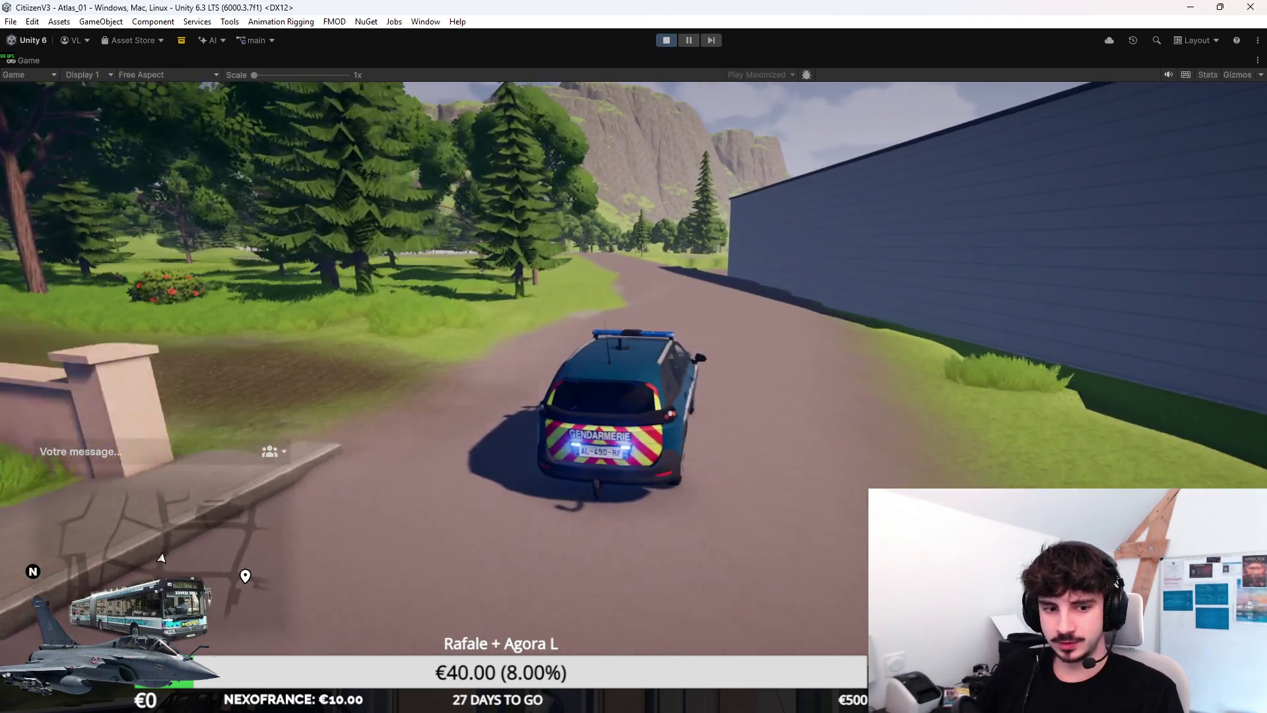
key(d)
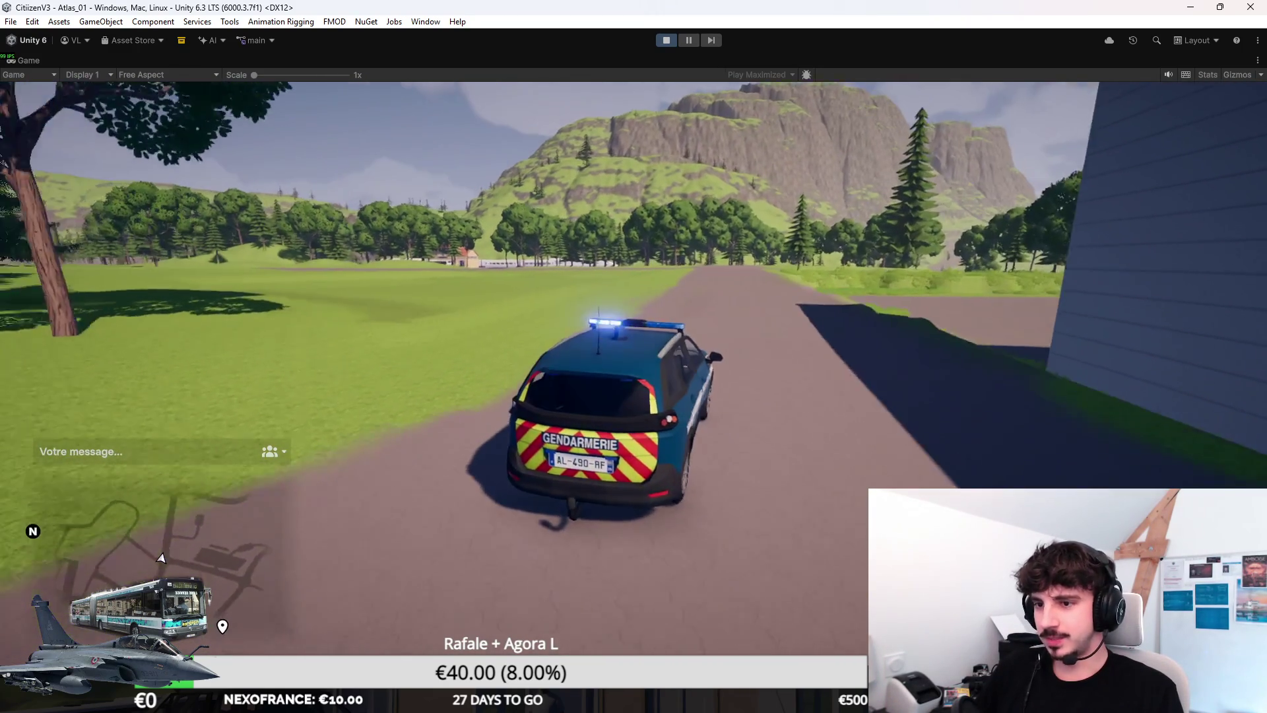
key(a)
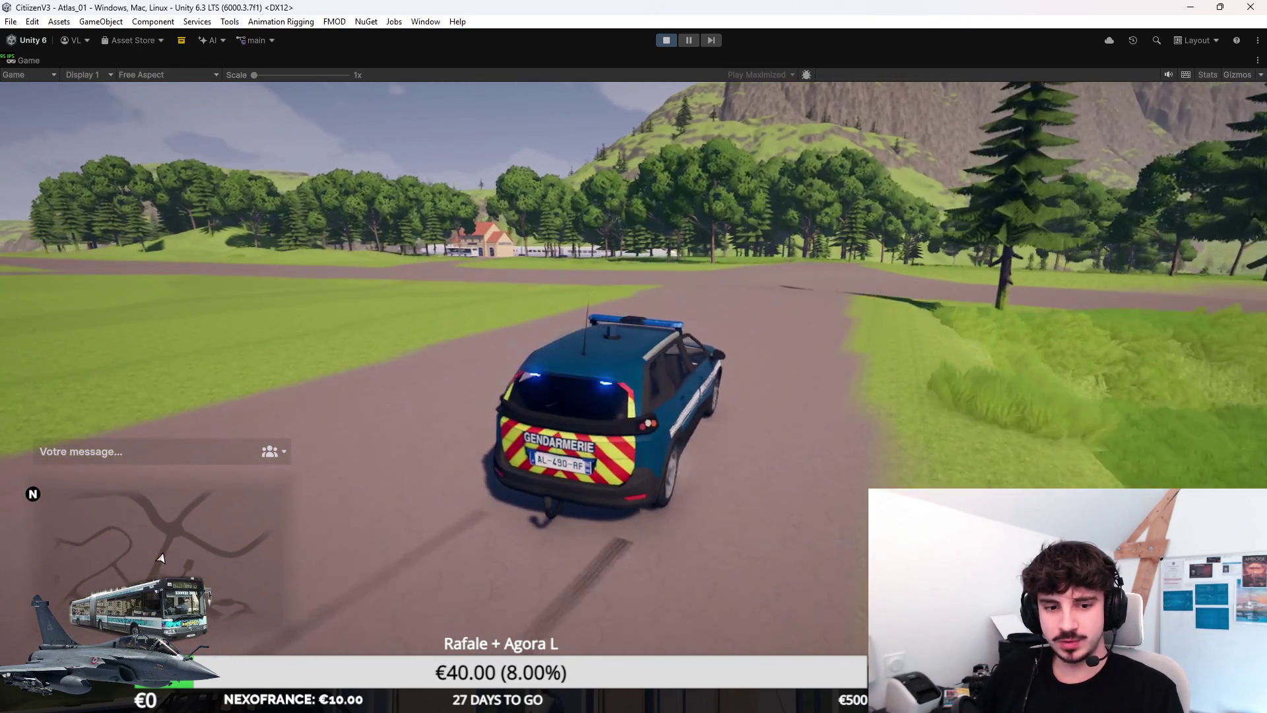
key(a)
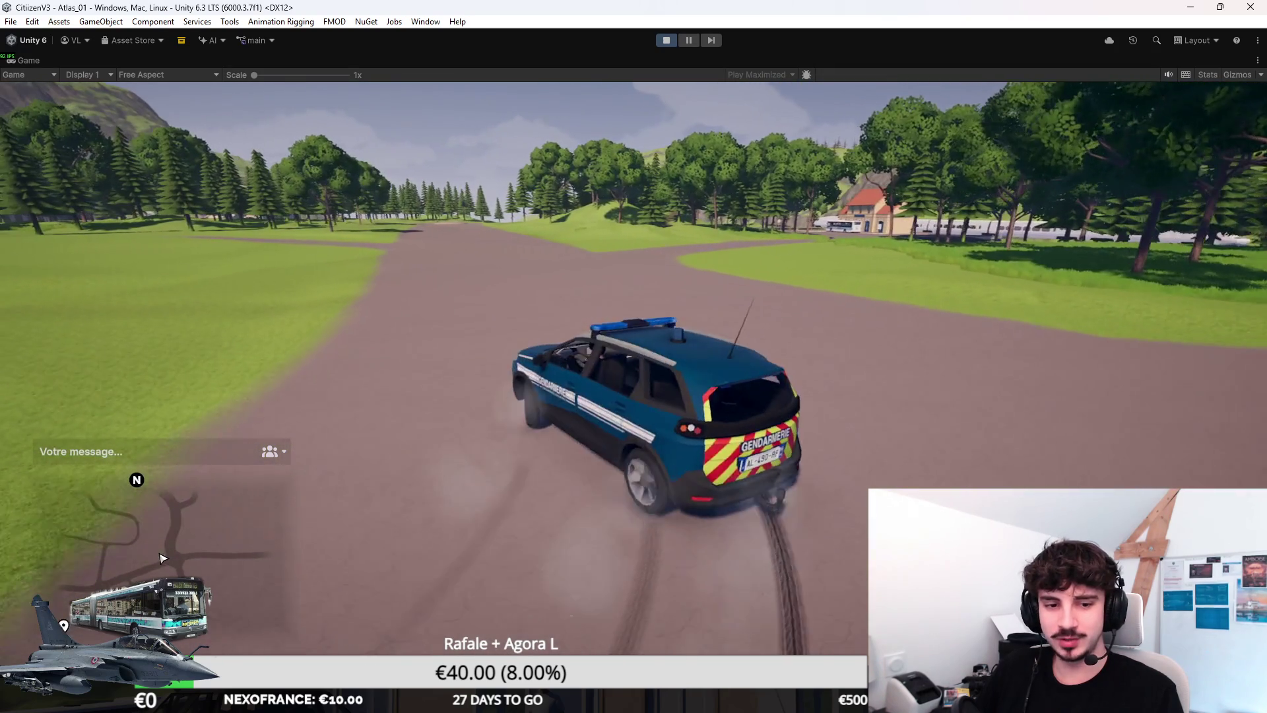
key(a)
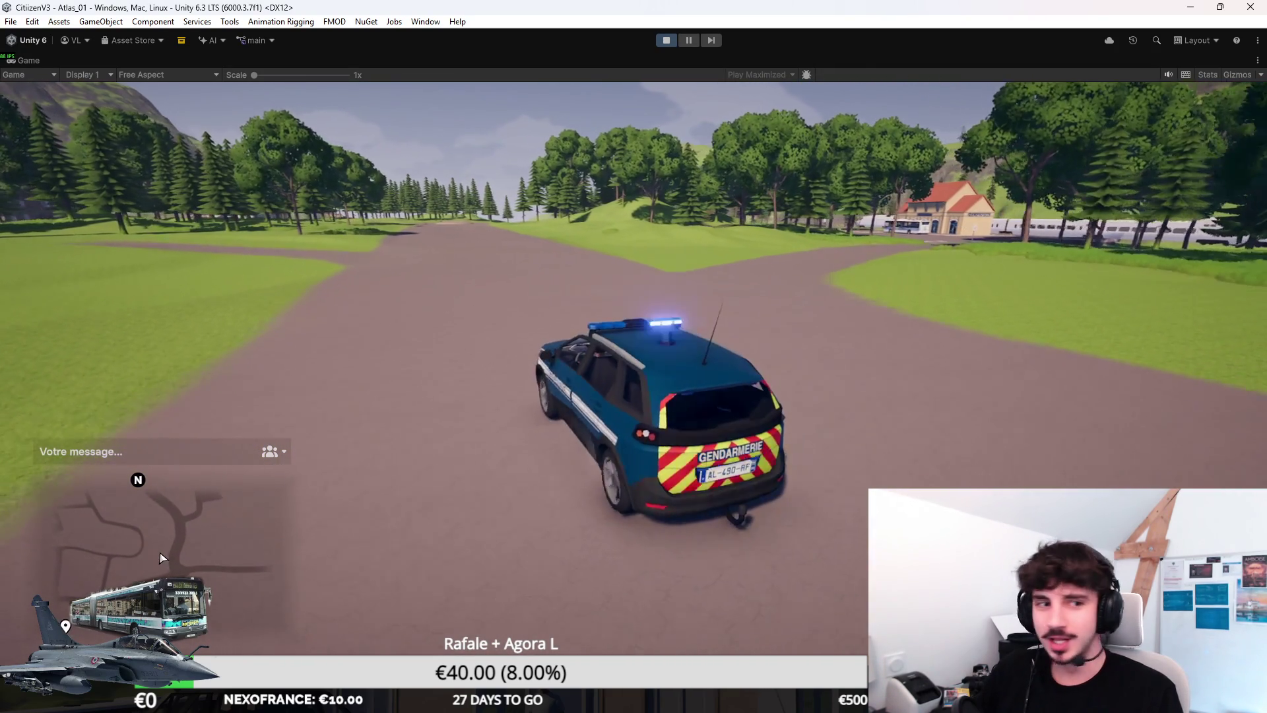
key(a)
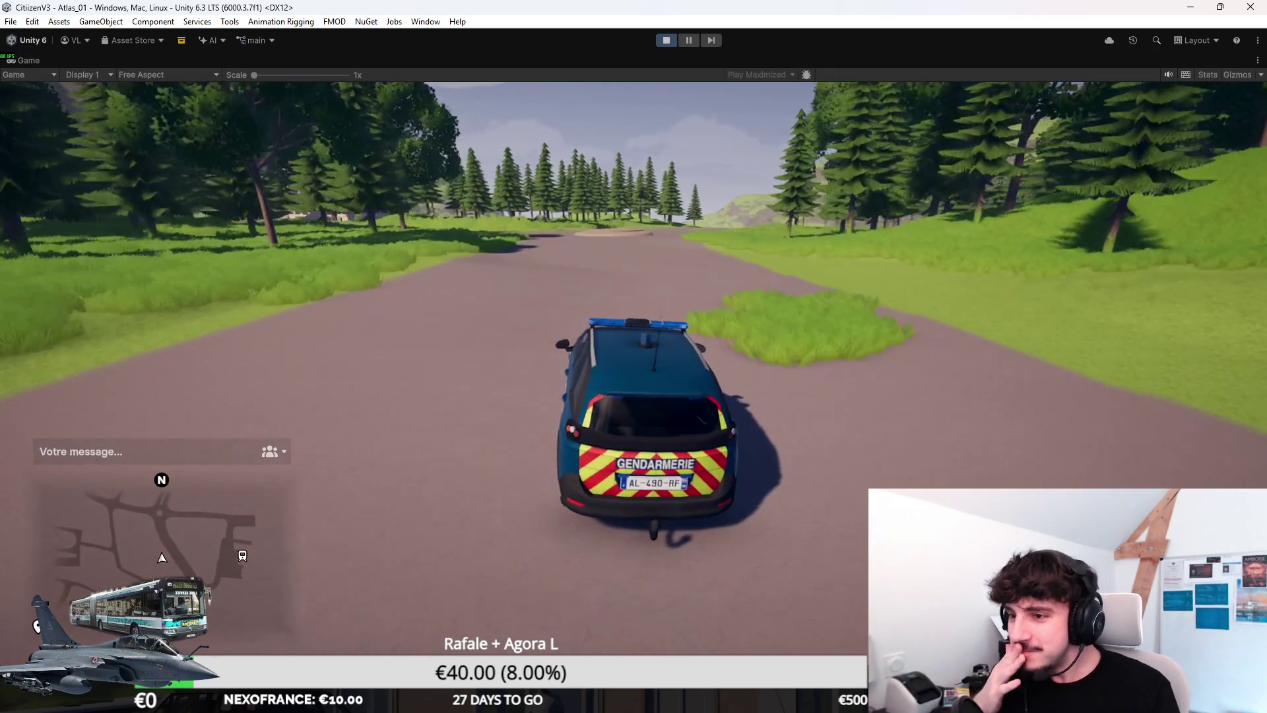
Step: Drive from the roundabout through the village square and lamp-lined street, then across the grass
key(d)
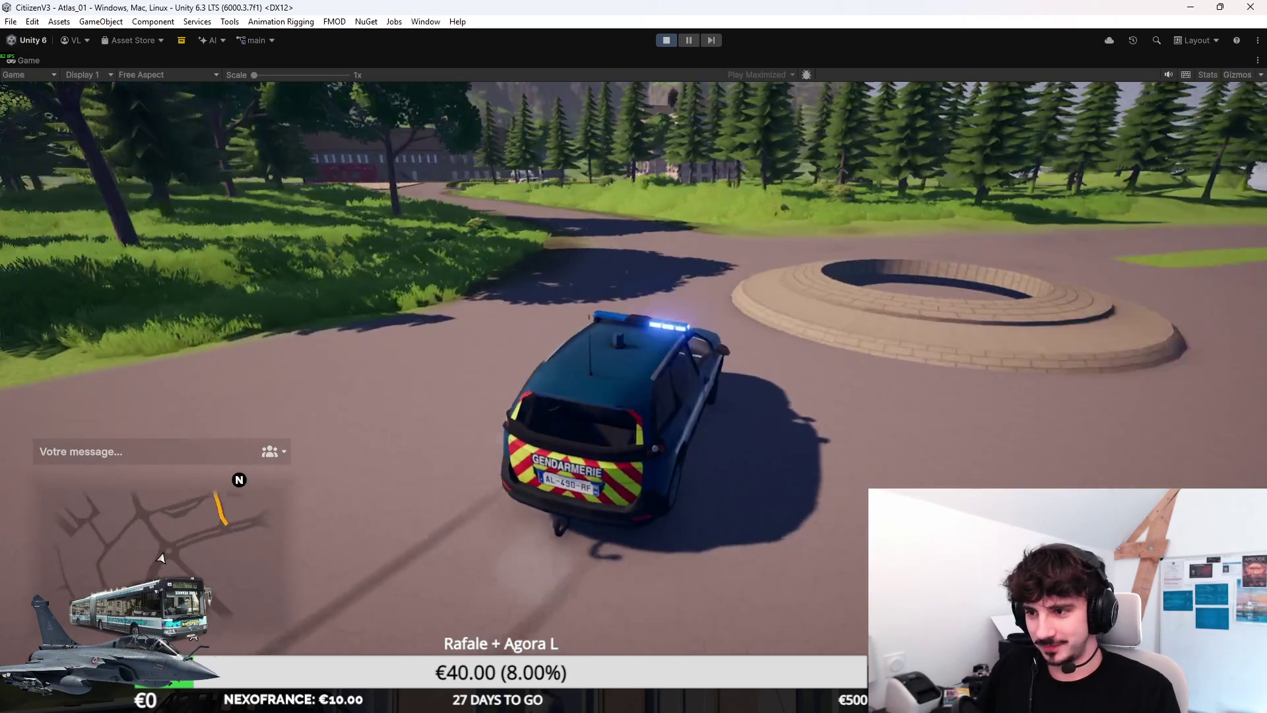
key(a)
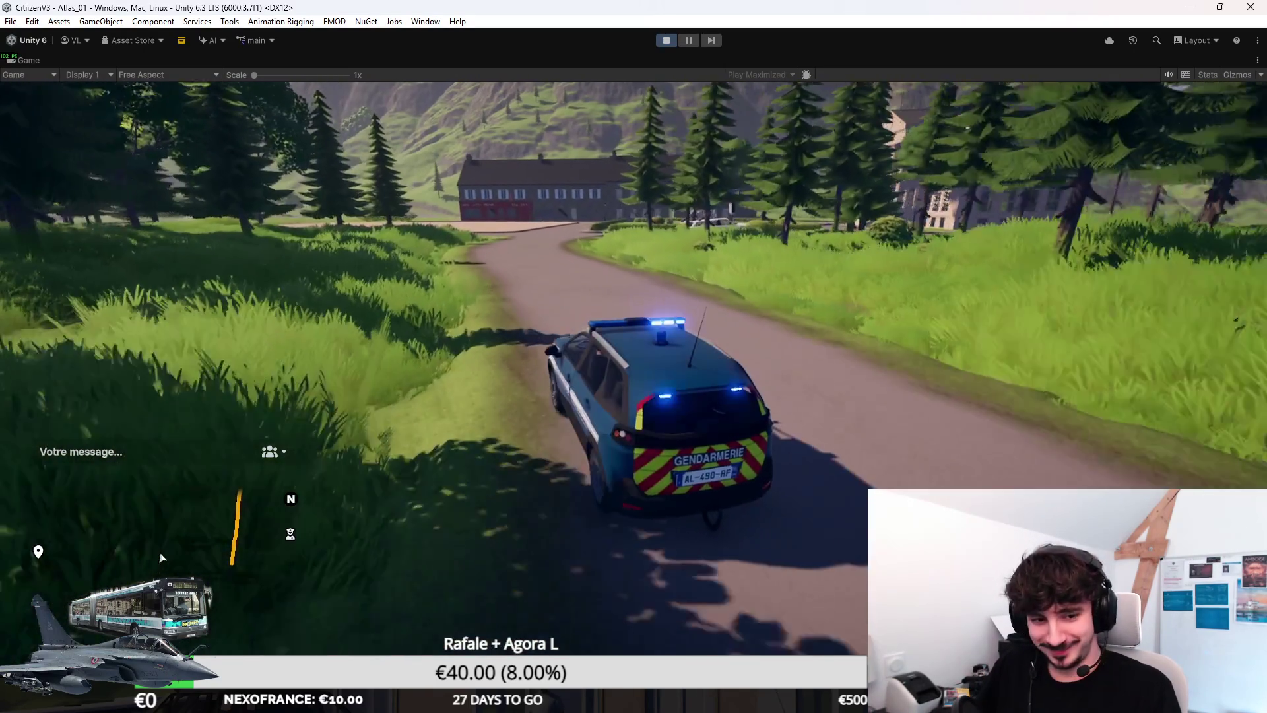
key(w)
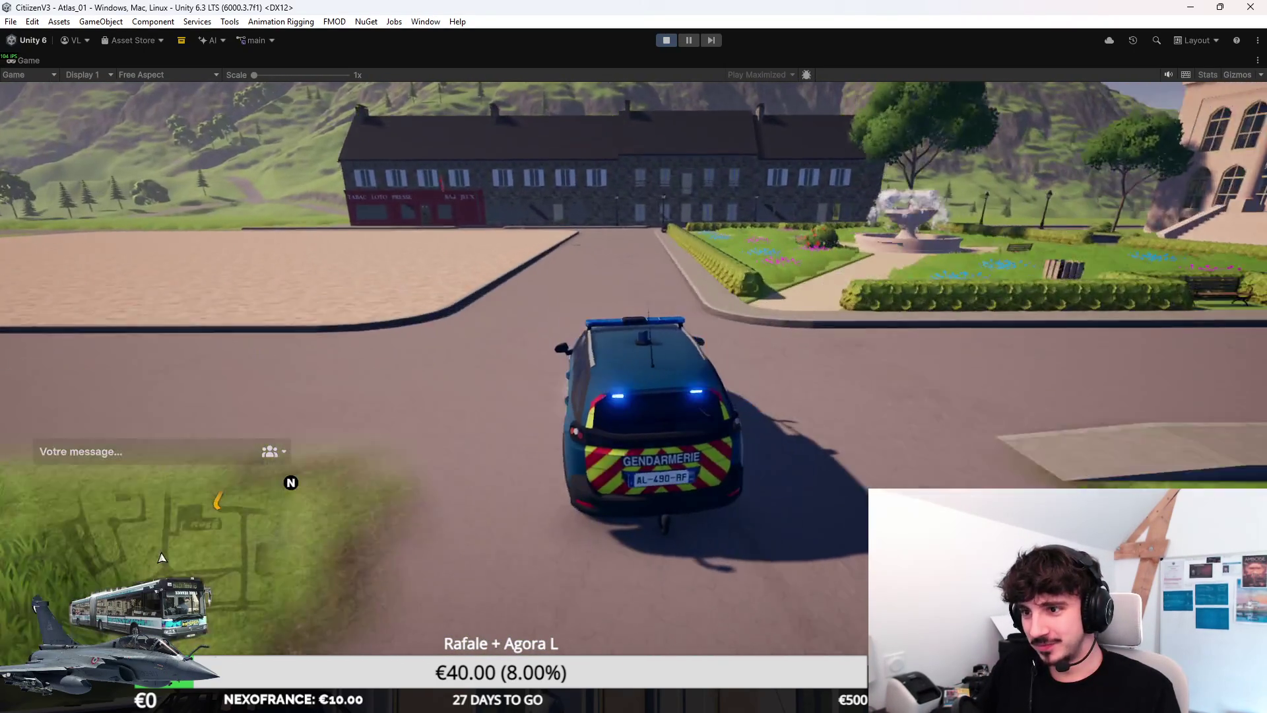
key(d)
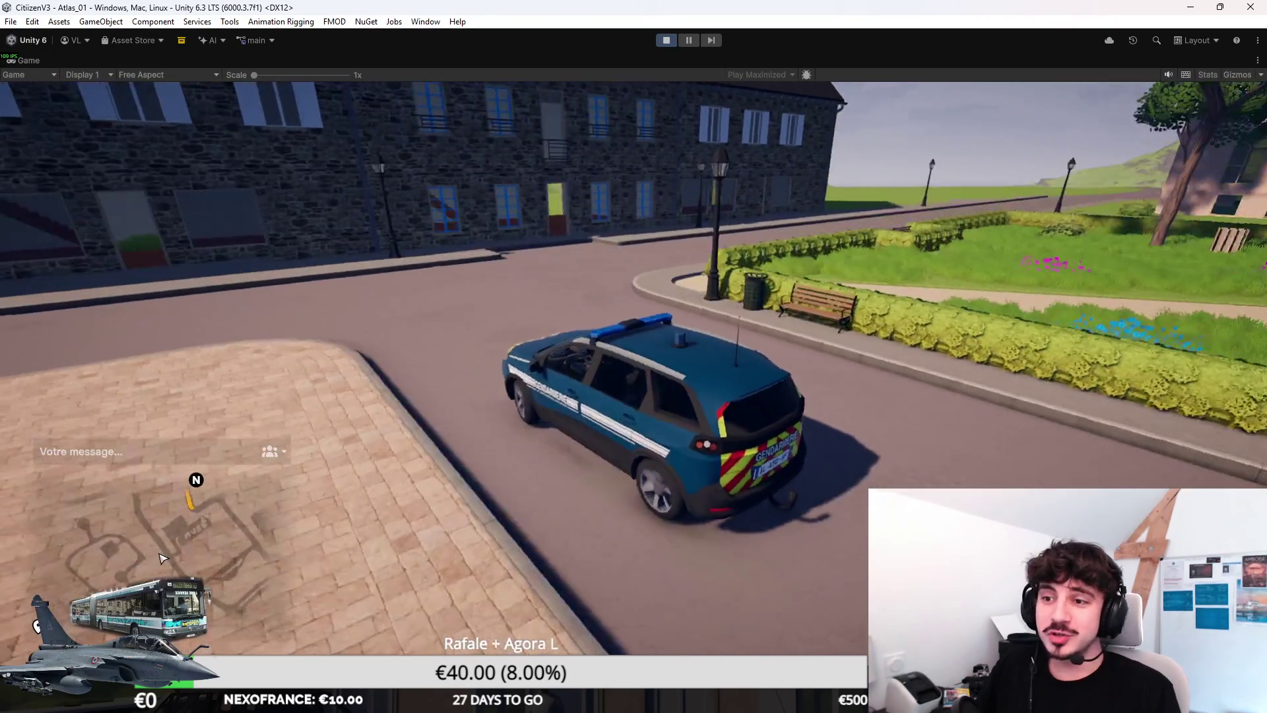
key(a)
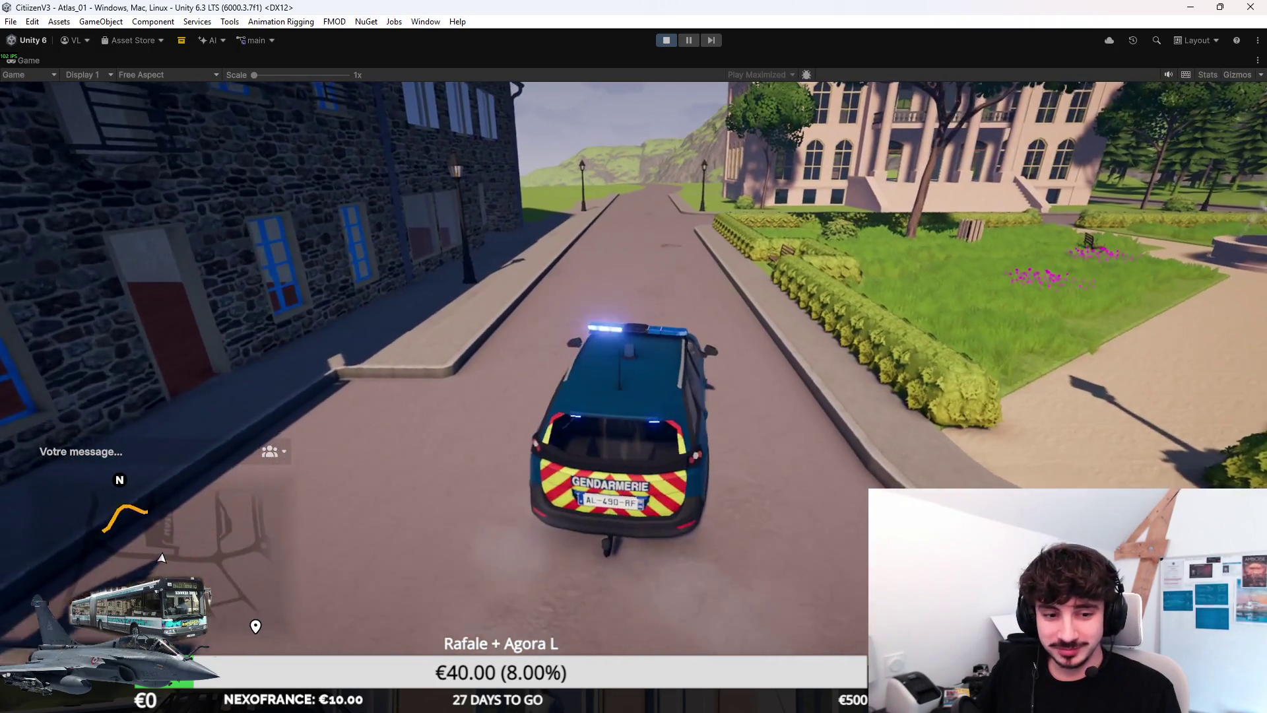
key(w)
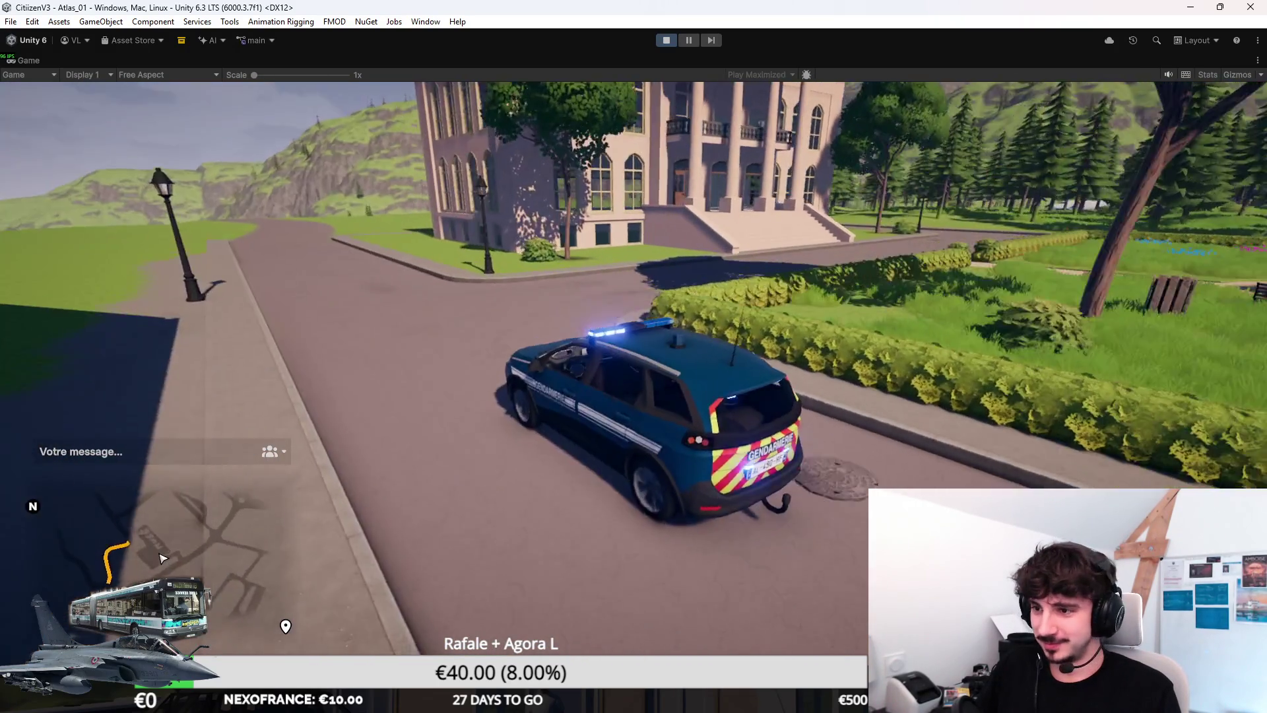
key(a)
key(w)
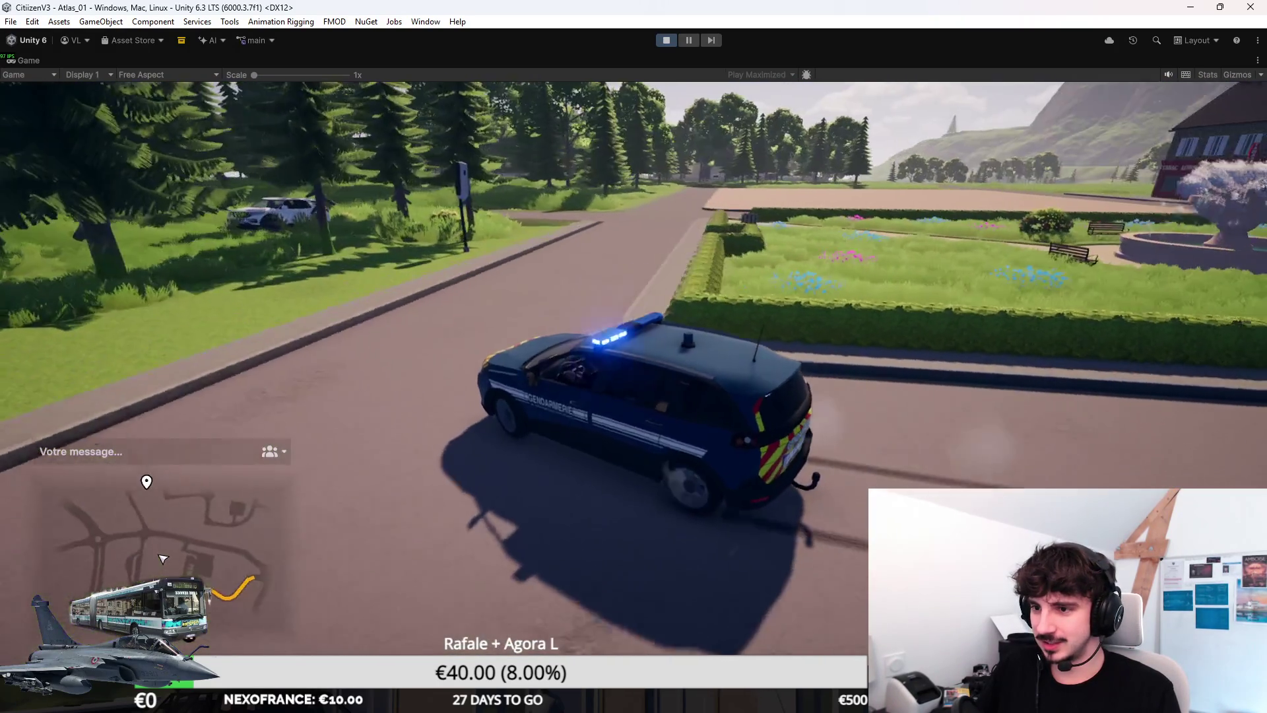
key(a)
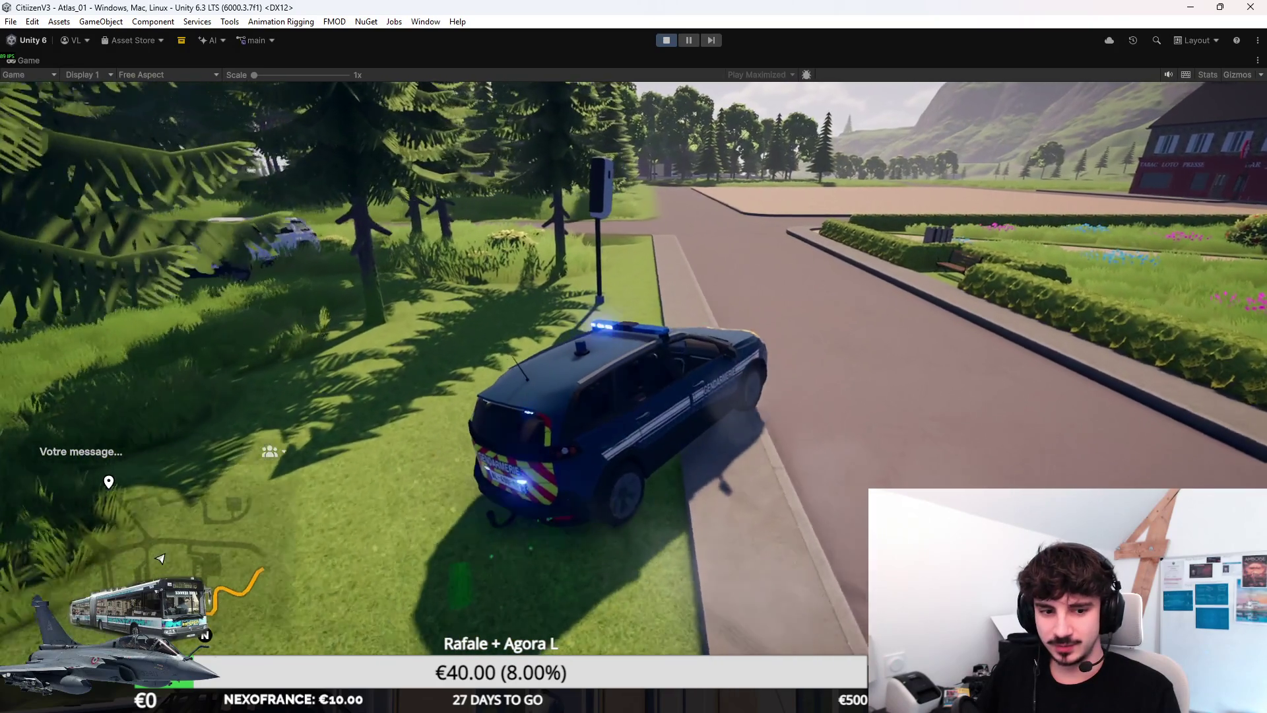
key(a)
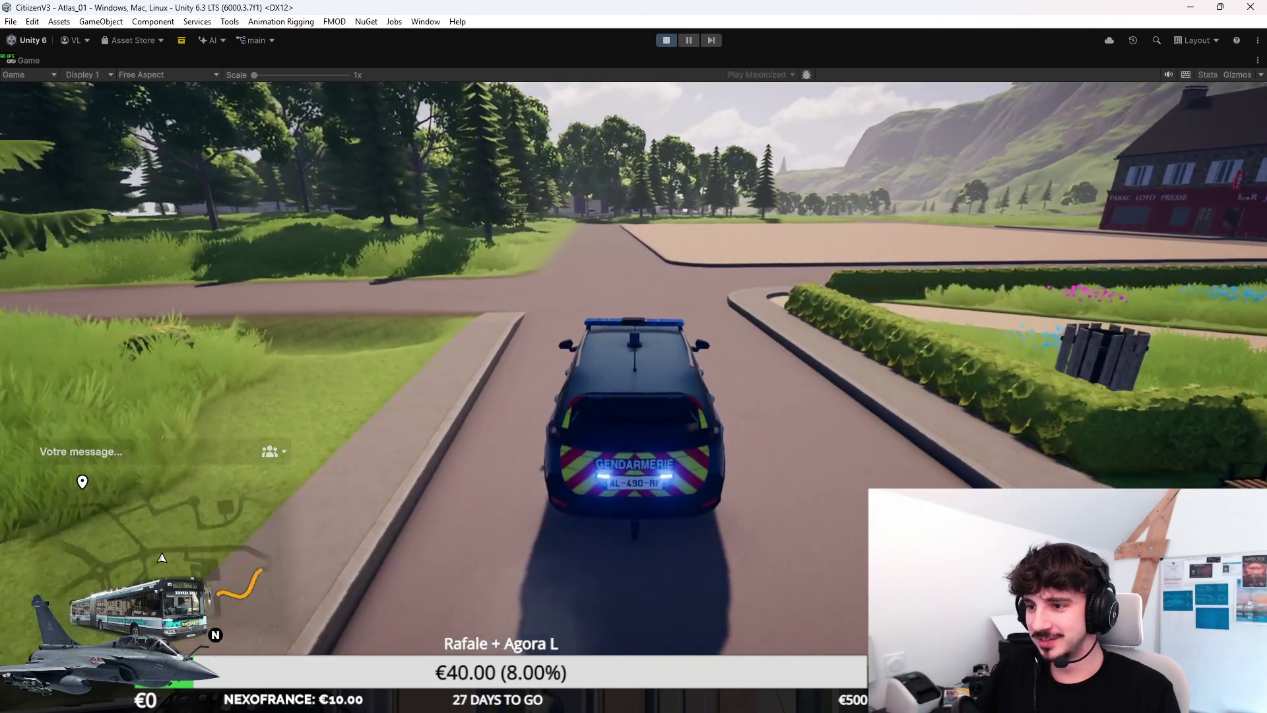
Step: Cross the plaza onto the dirt road, weaving over the grass and back onto the road
key(d)
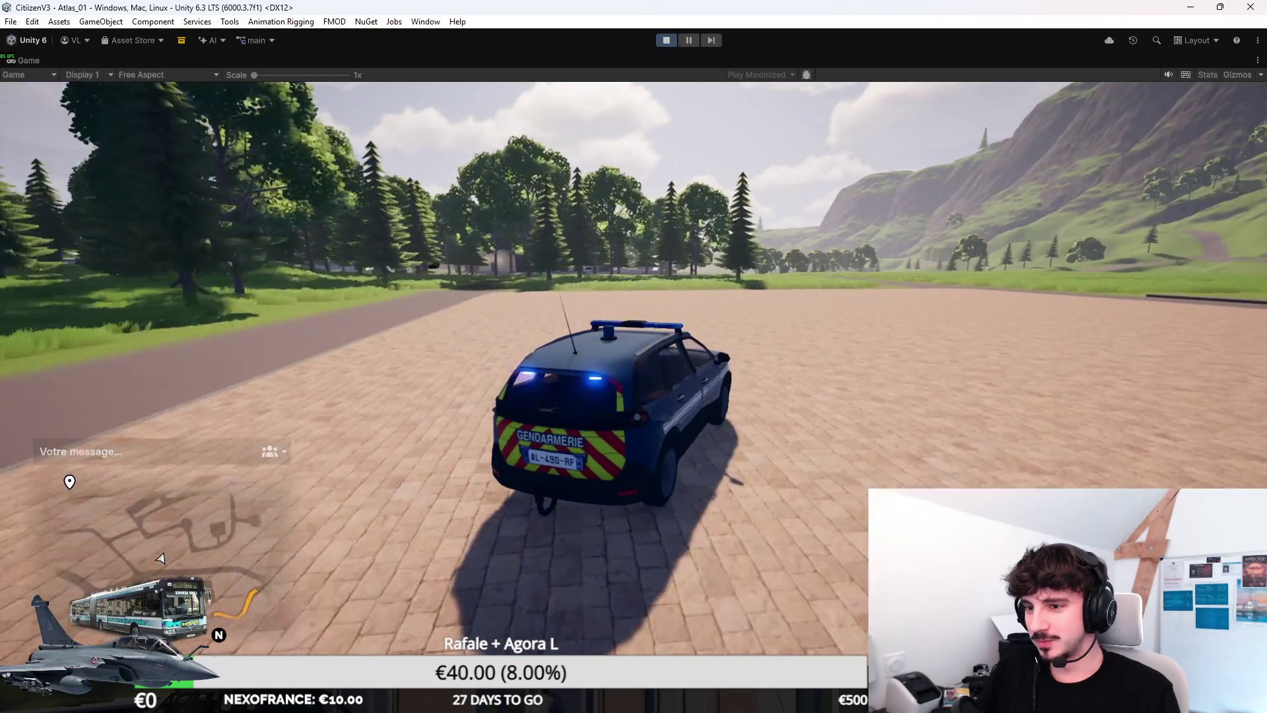
key(a)
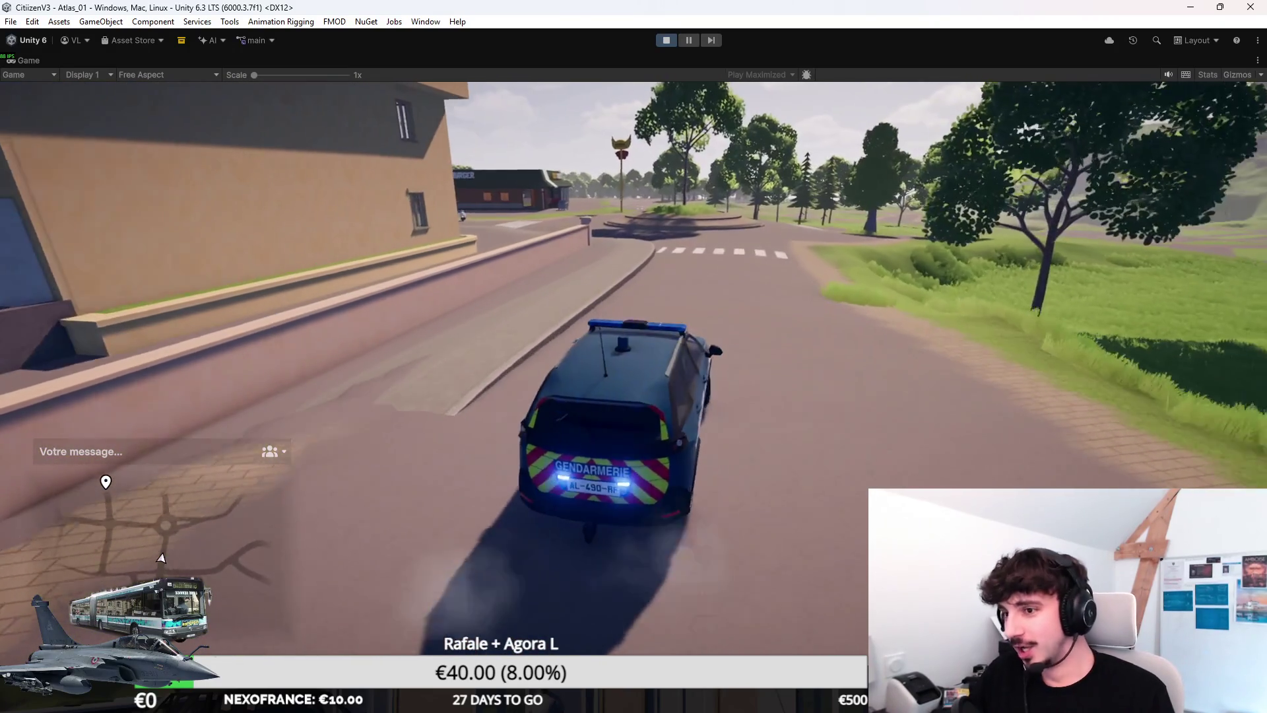
key(a)
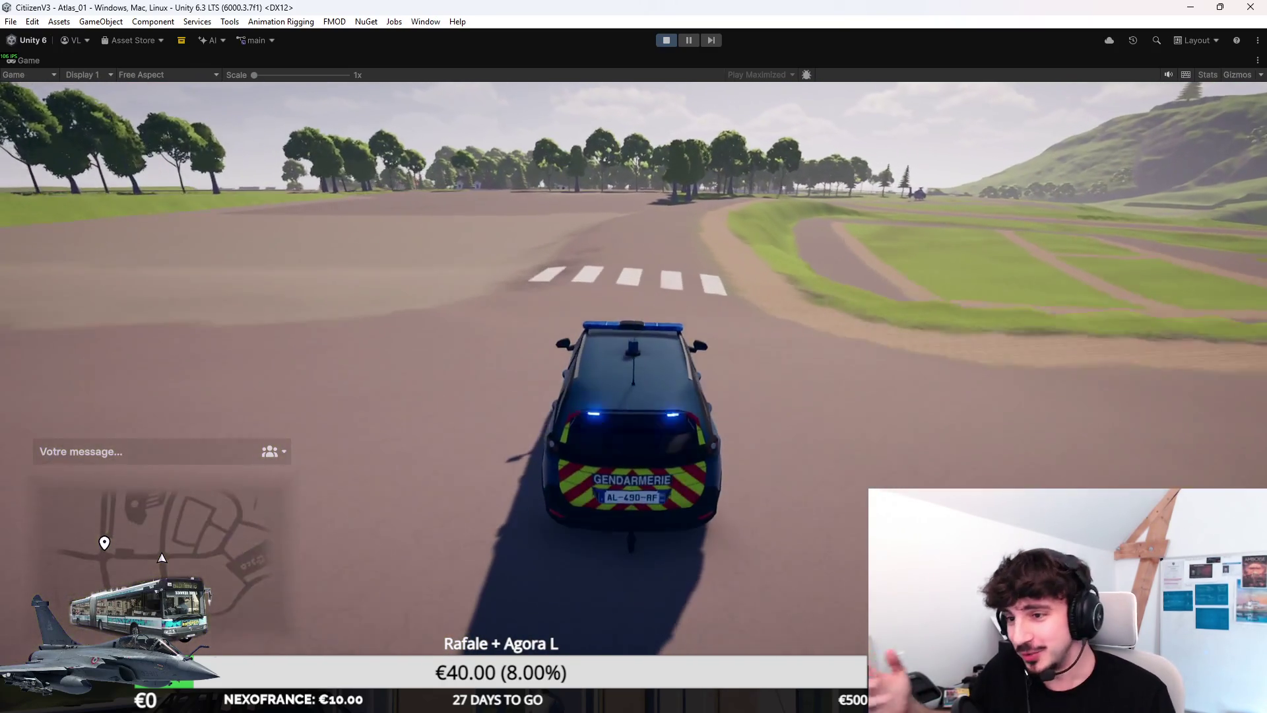
key(d)
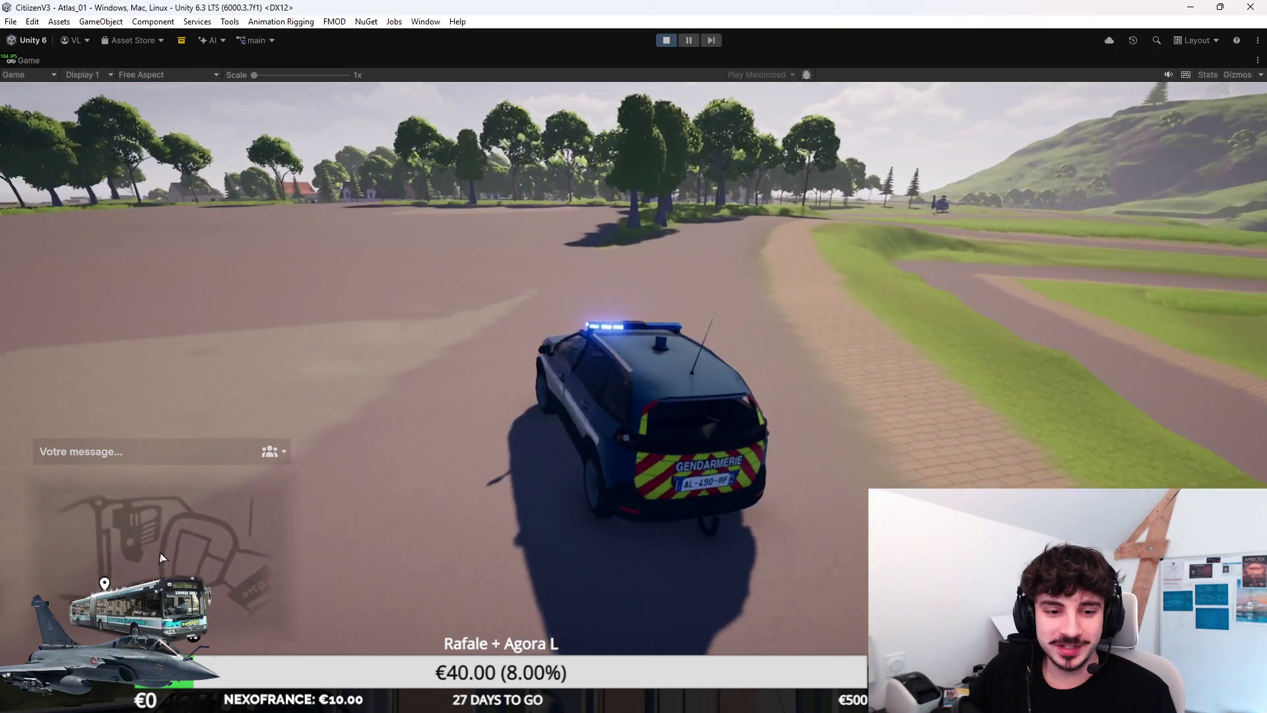
key(a)
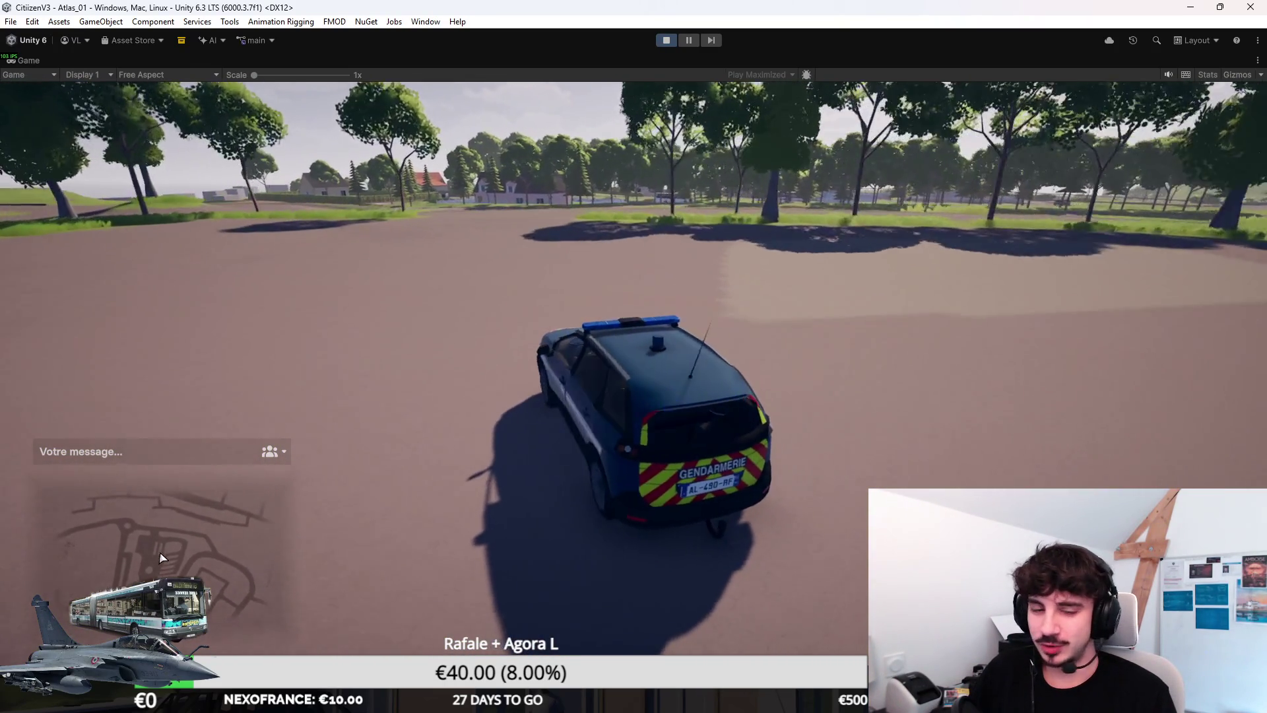
key(d)
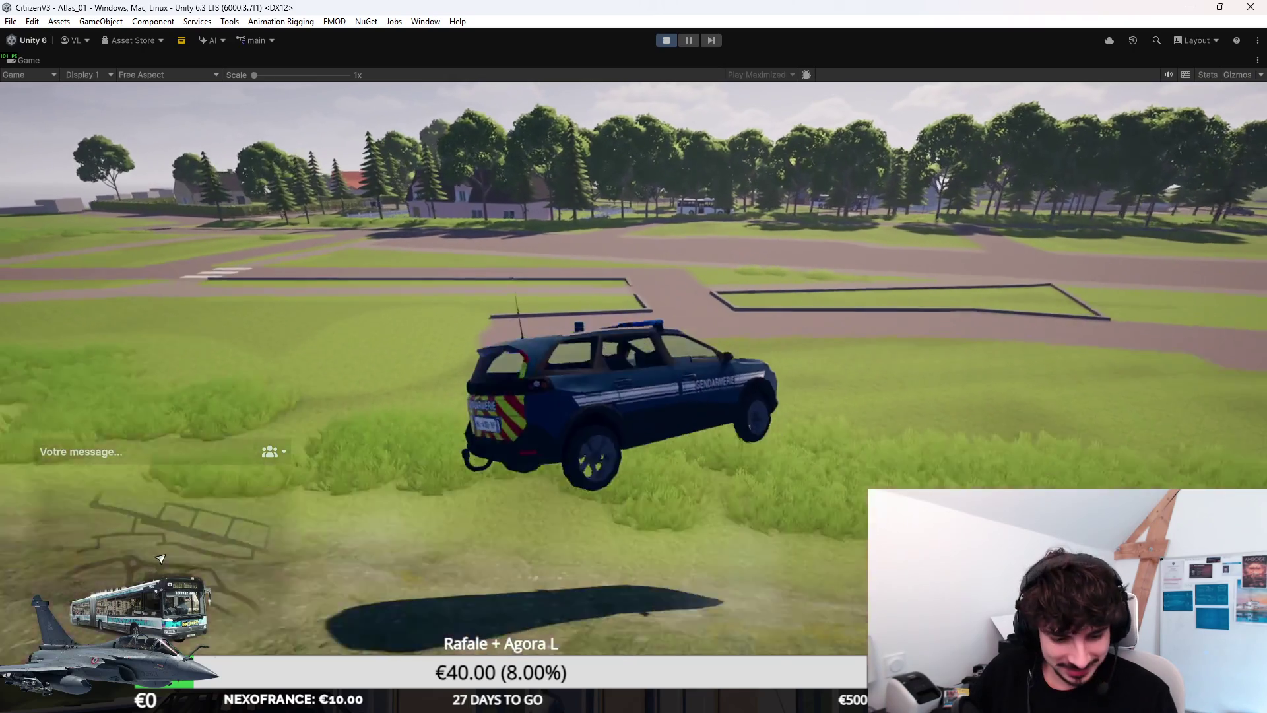
key(a)
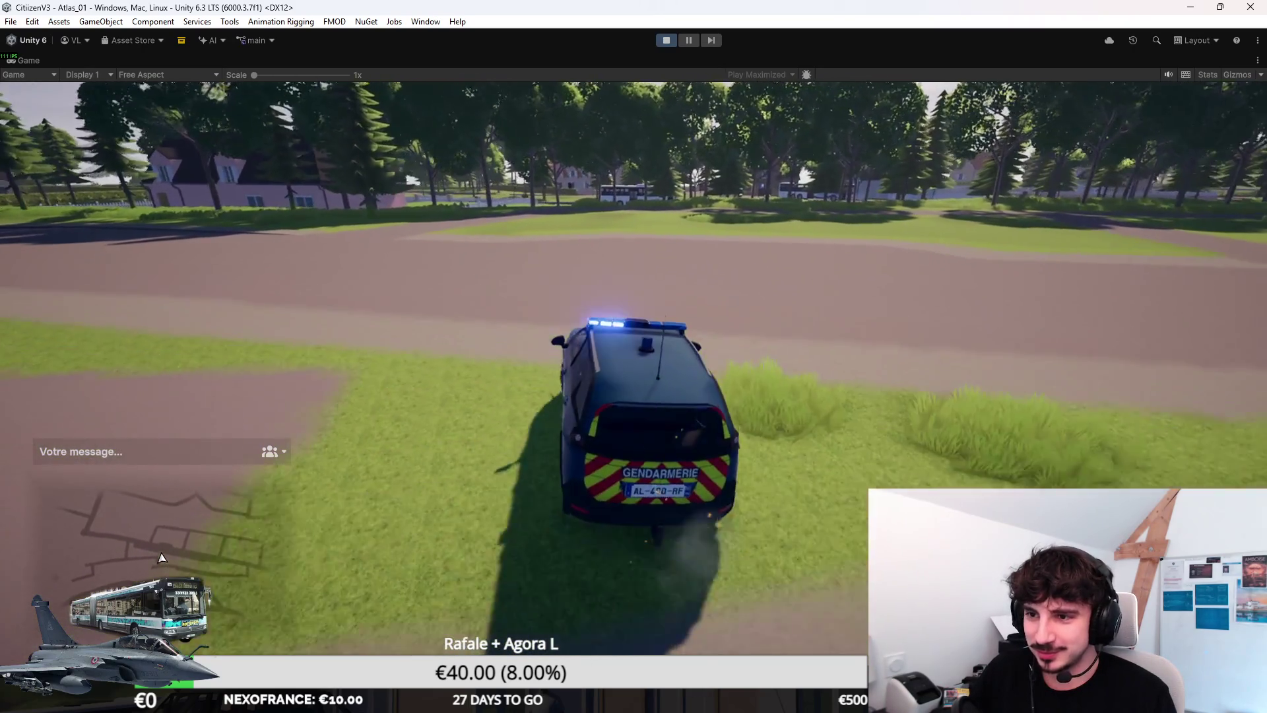
key(a)
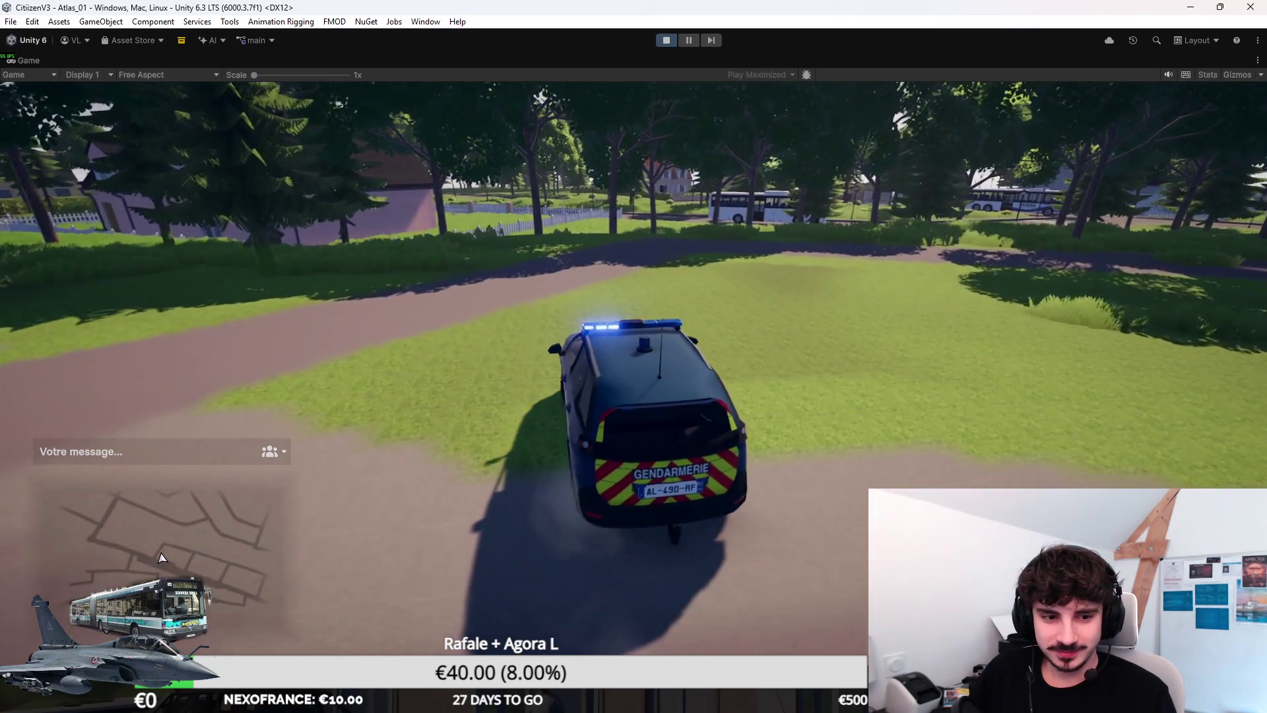
key(a)
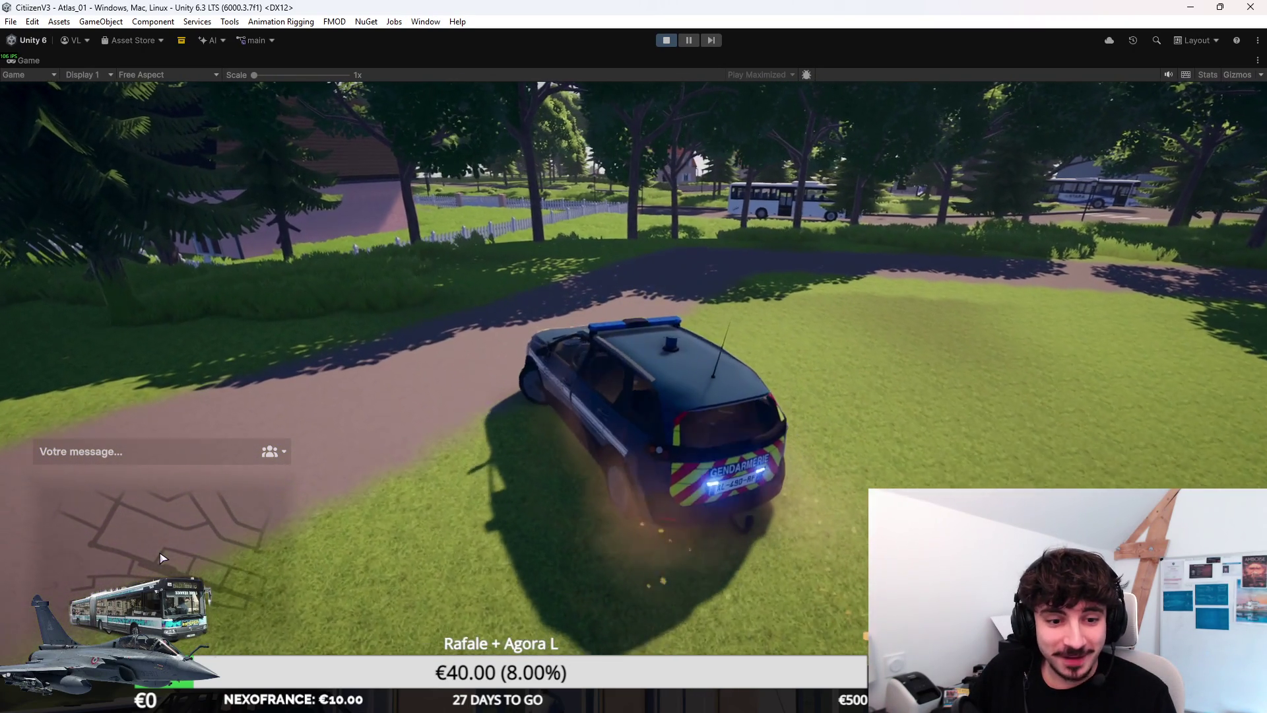
key(a)
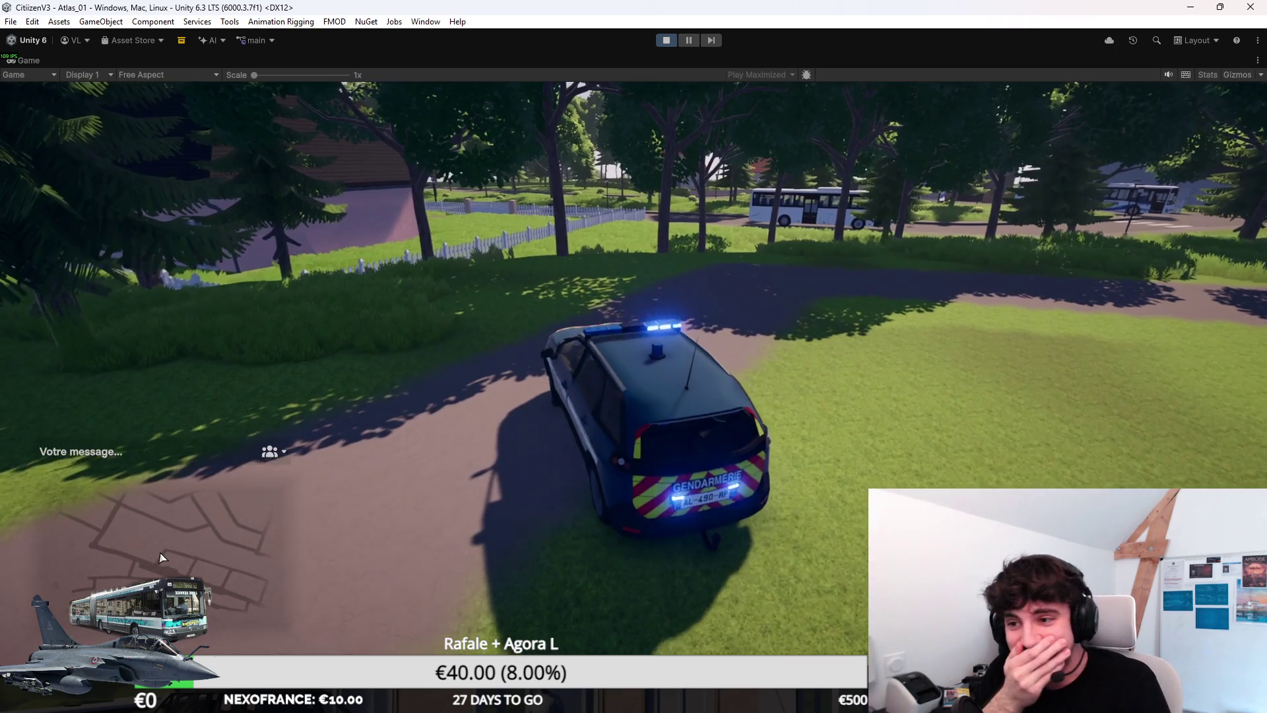
Step: Follow the dirt road right, drive through the wooded grass, then stop by a tree and exit
key(d)
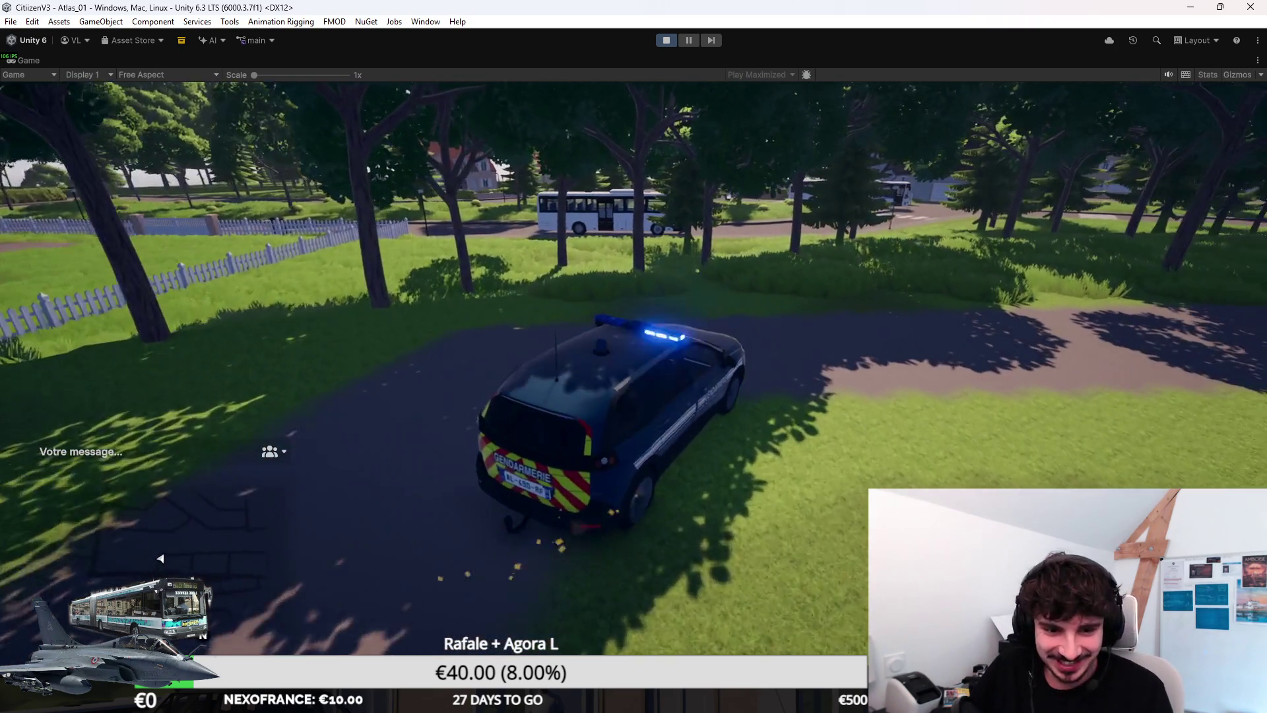
key(d)
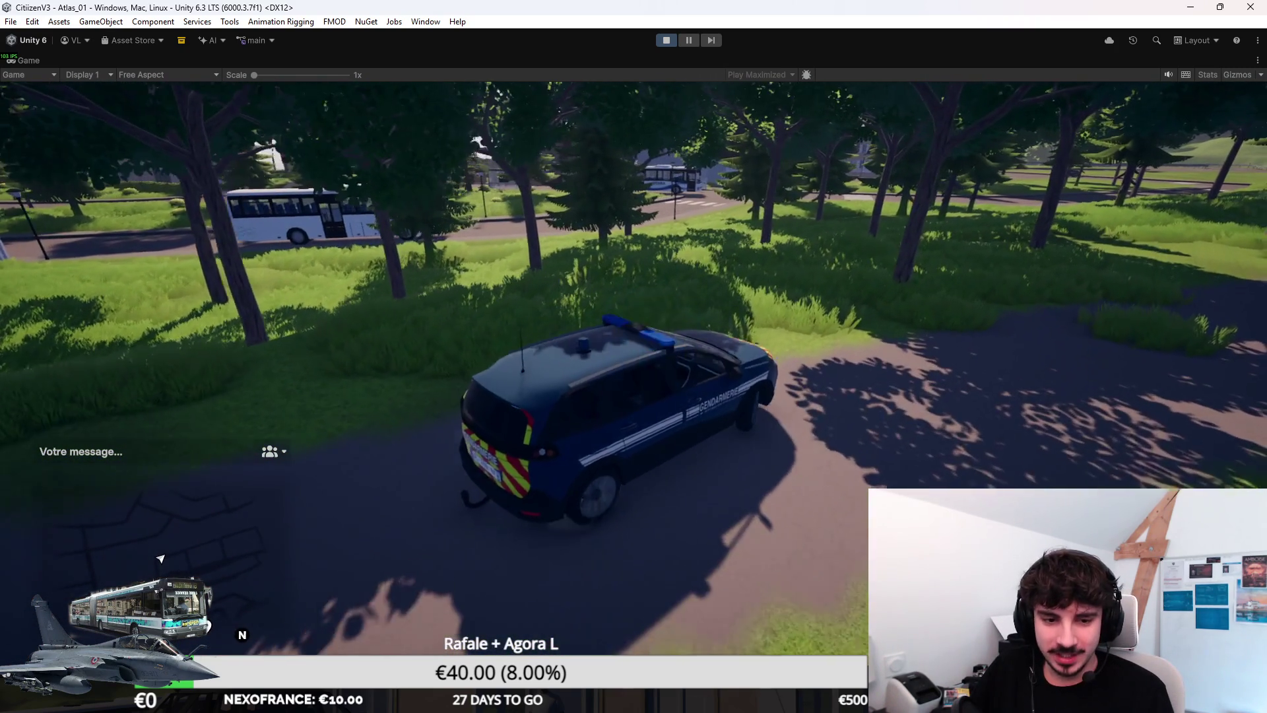
key(a)
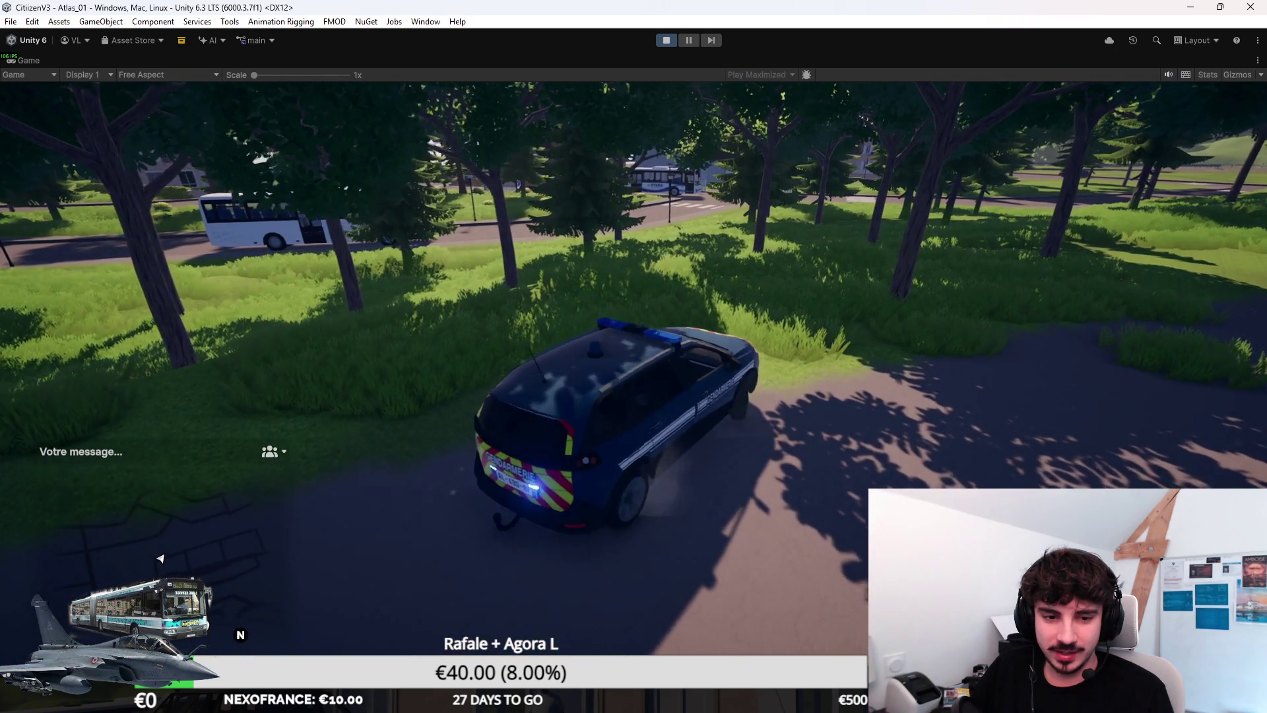
key(a)
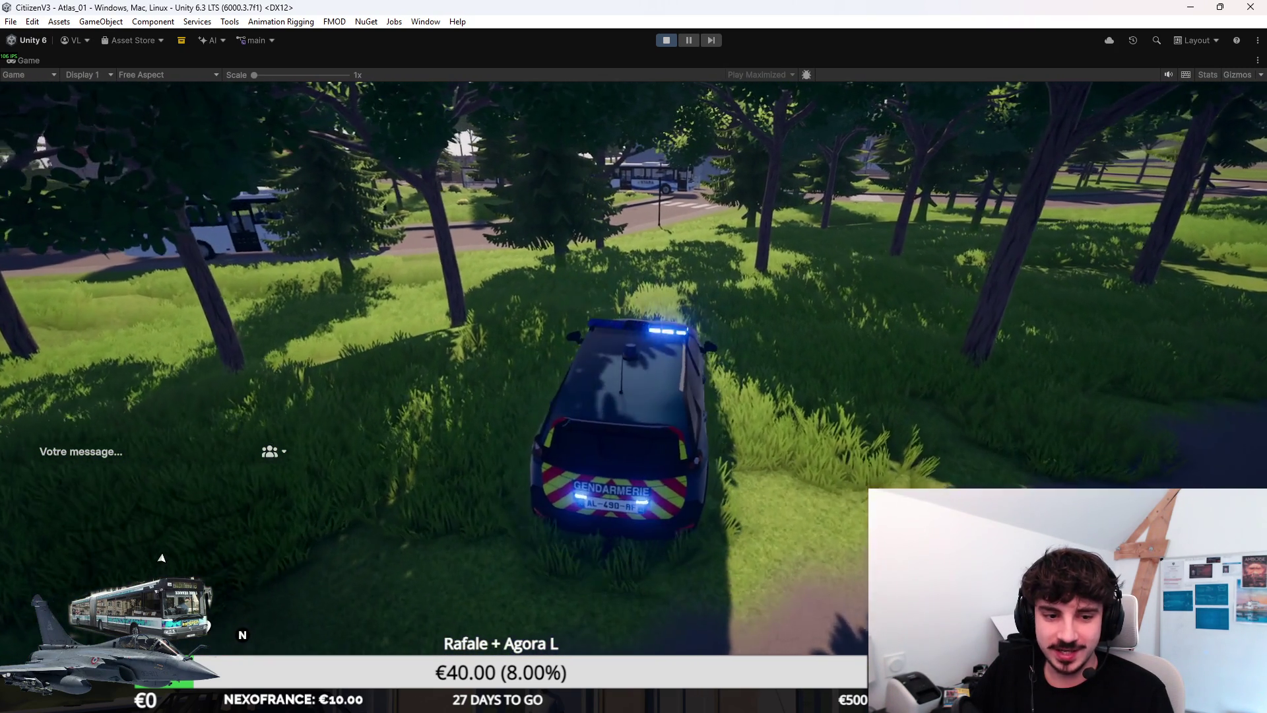
key(a)
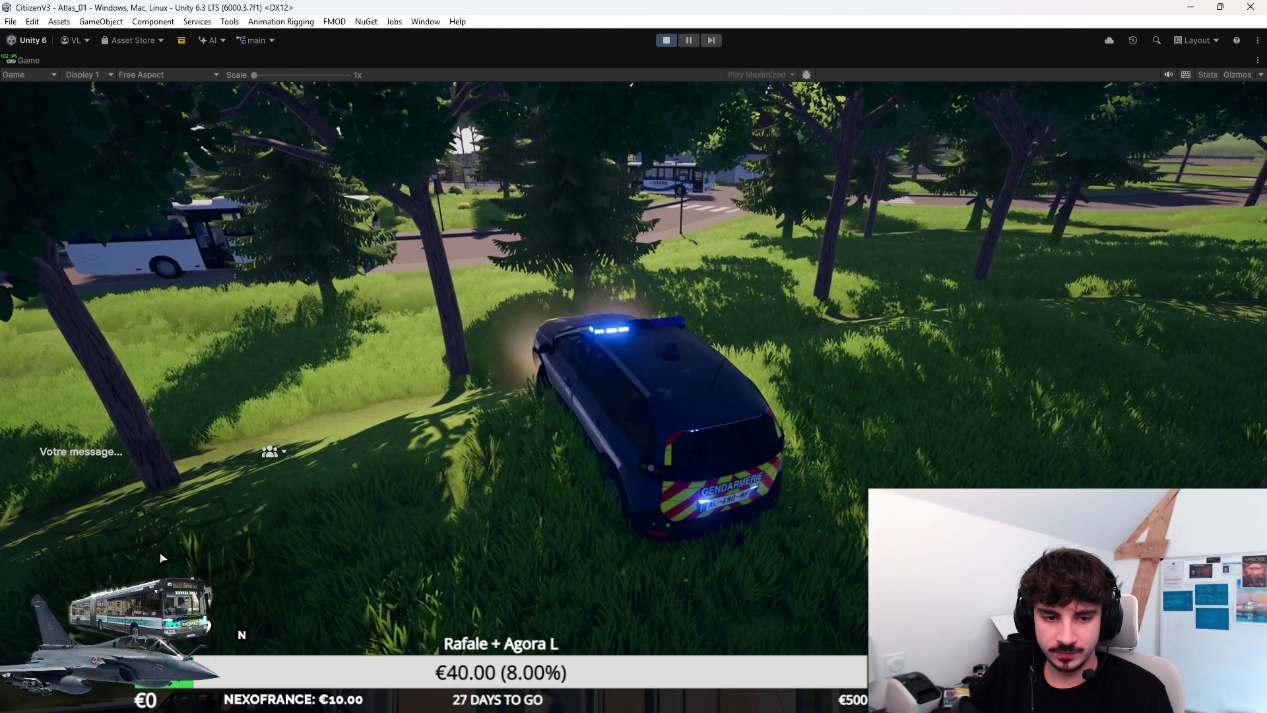
key(a)
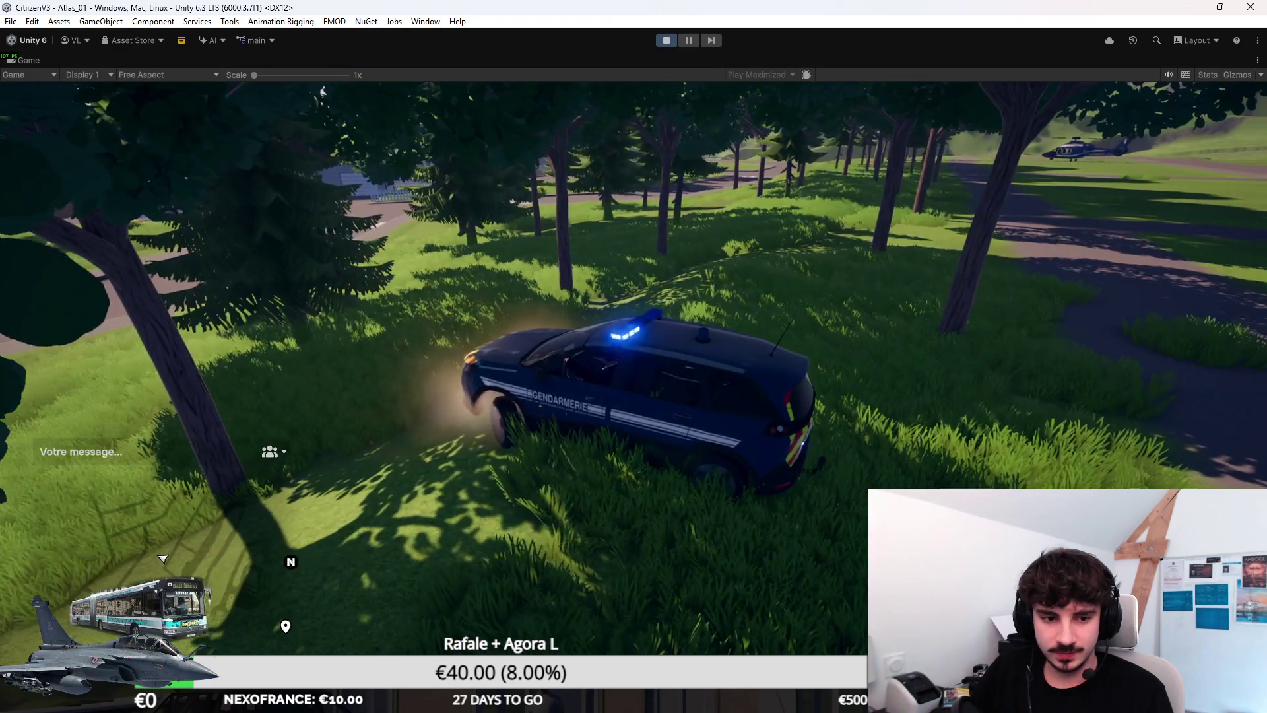
key(w)
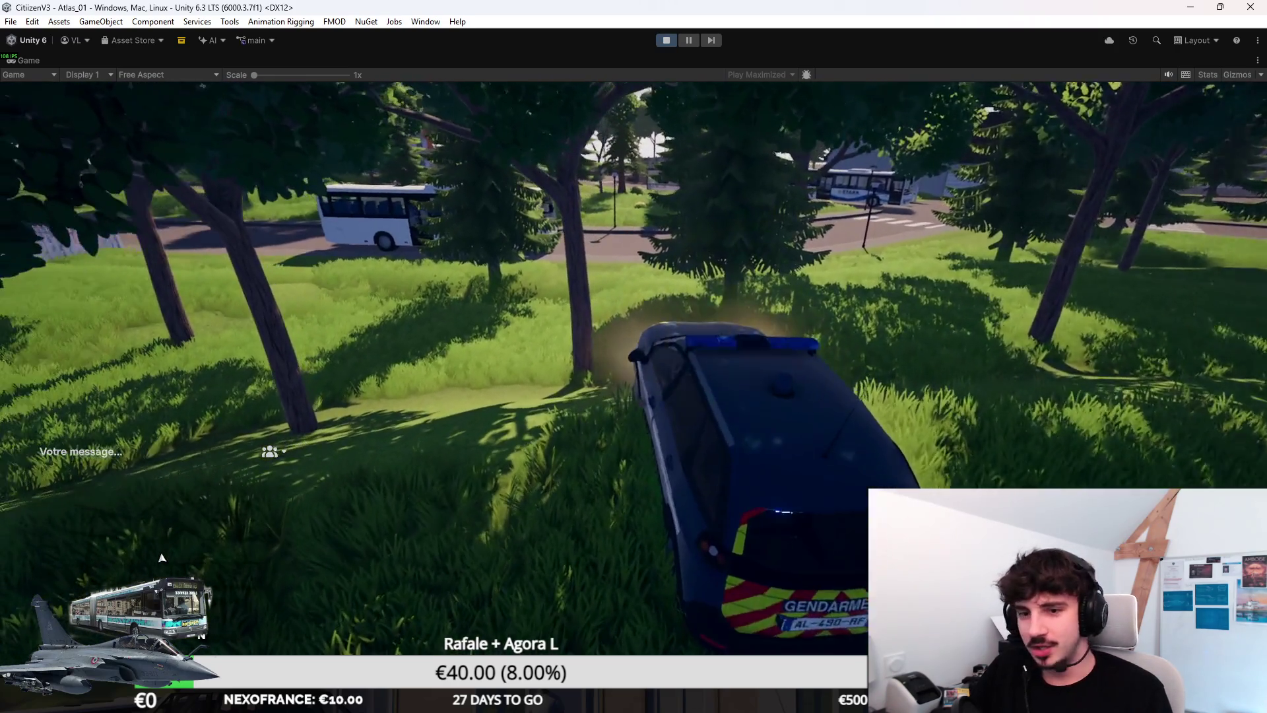
key(f)
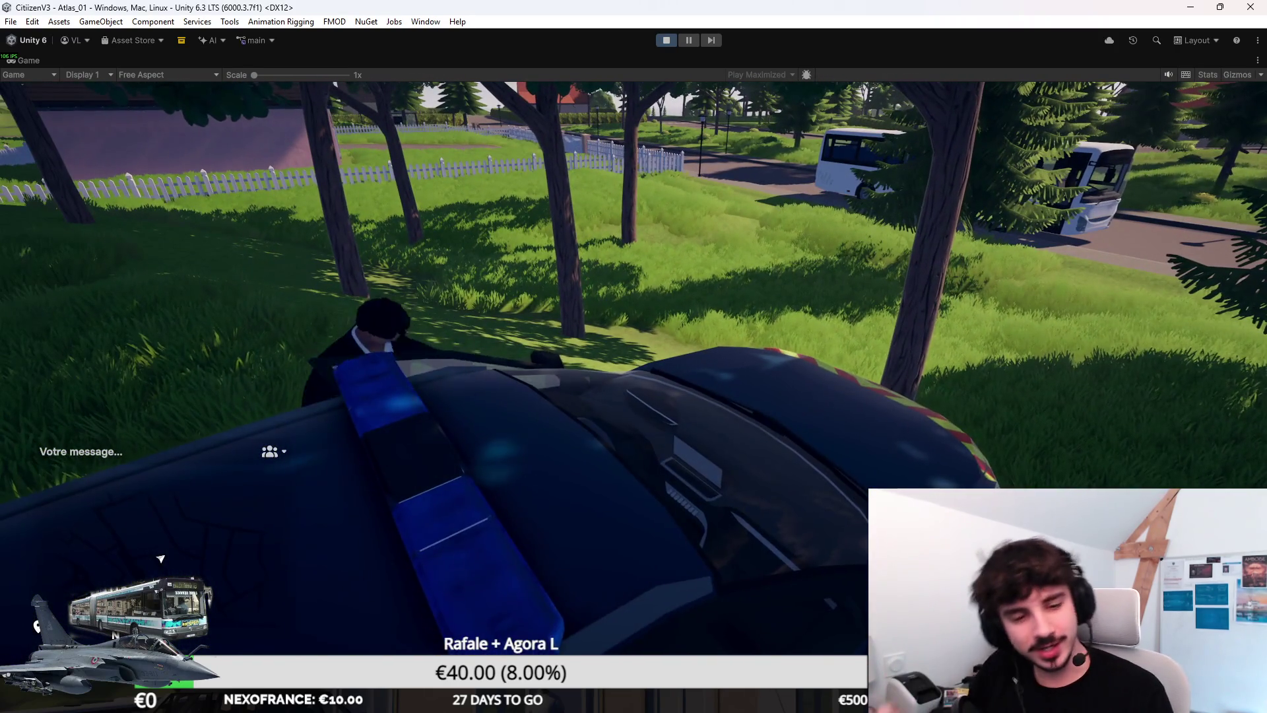
Step: Walk the character away from the overturned gendarmerie car, past its rear, to the bus 4201 door
key(s)
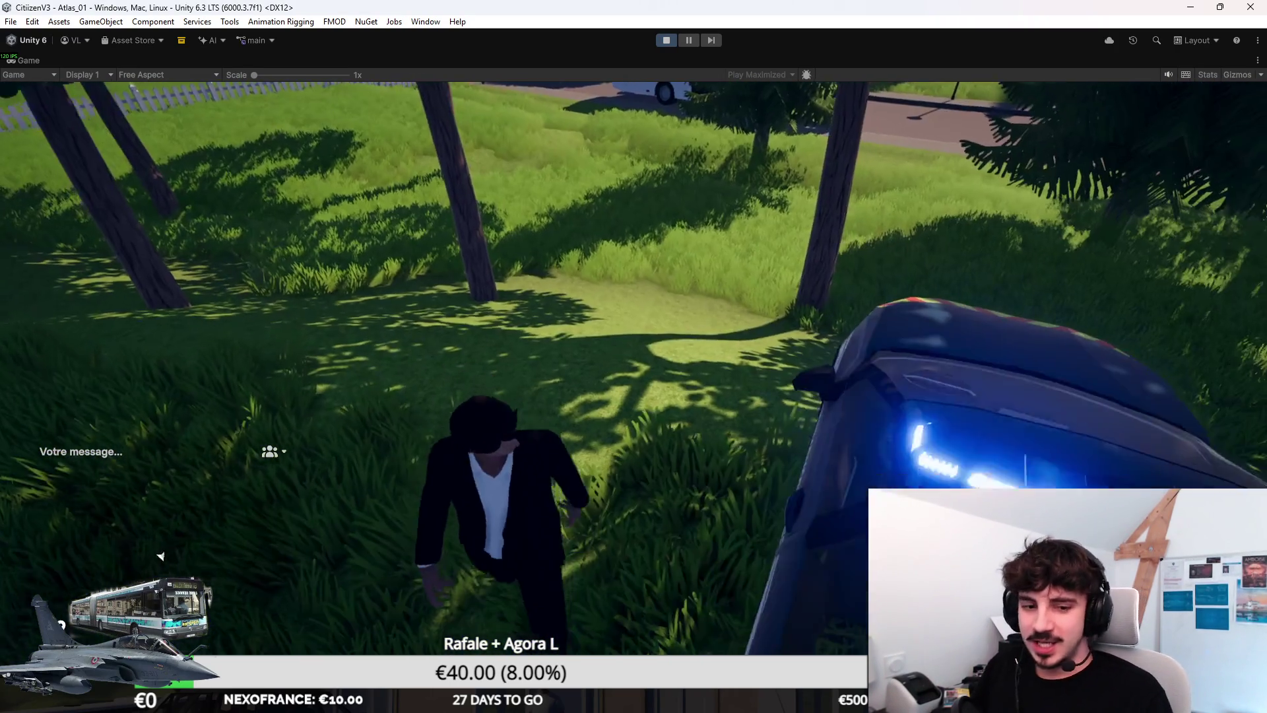
key(w)
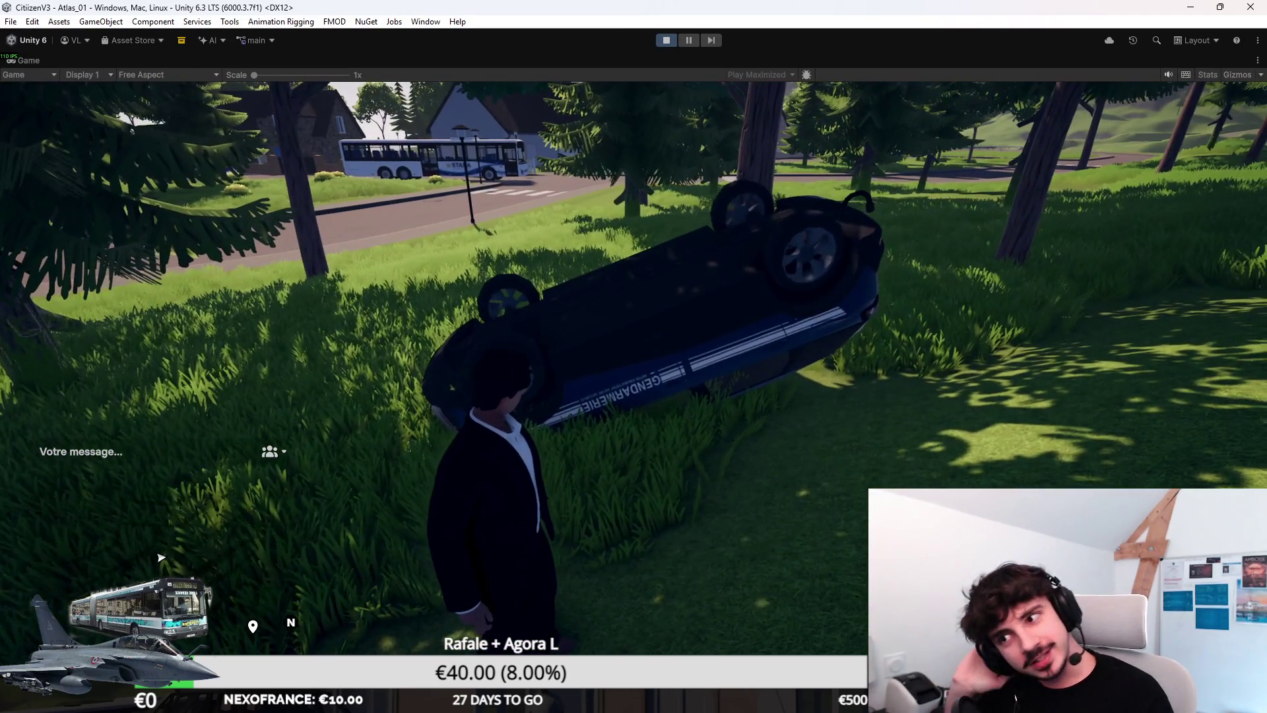
key(w)
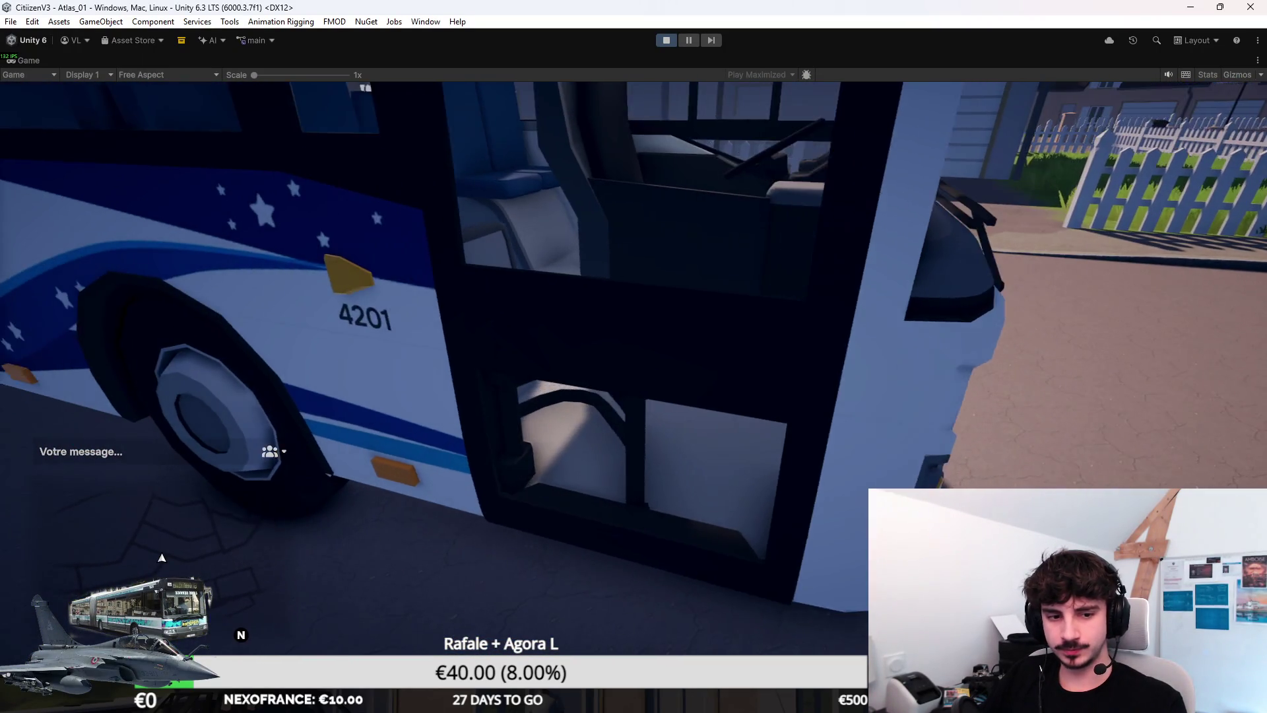
Step: Step into the STARA bus past the driver's seat and cycle the camera view with V
key(w)
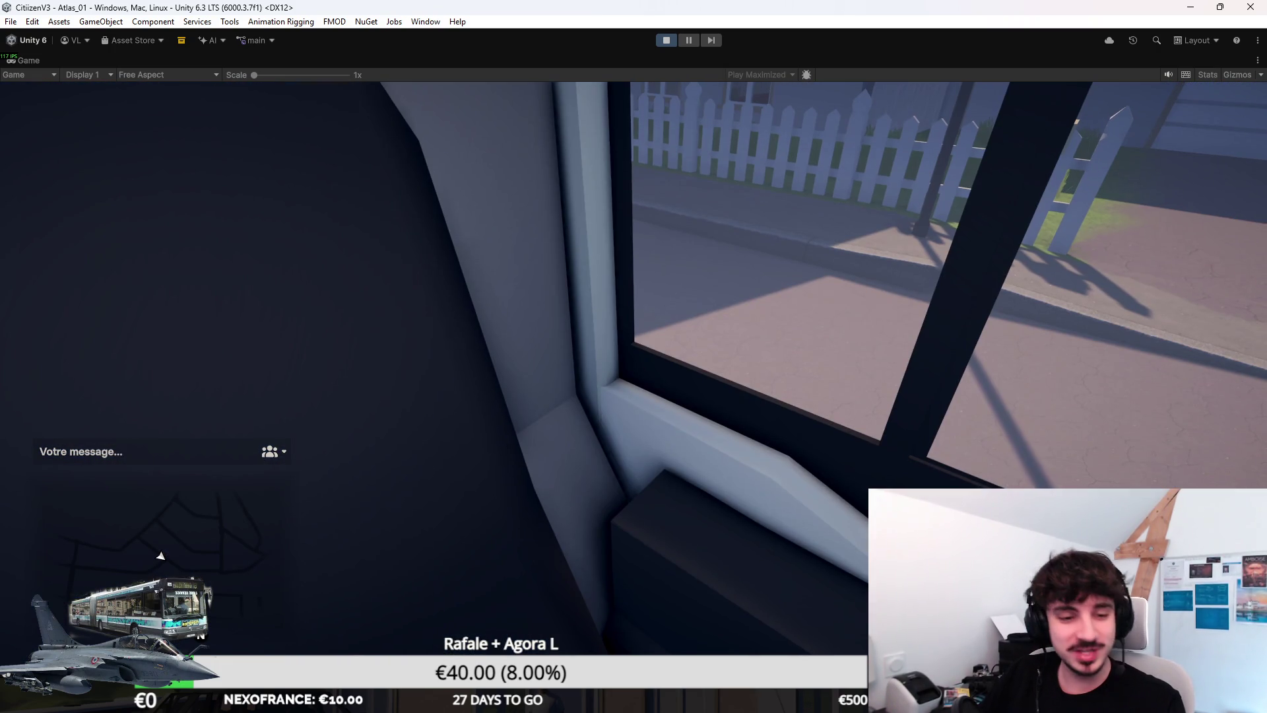
key(v)
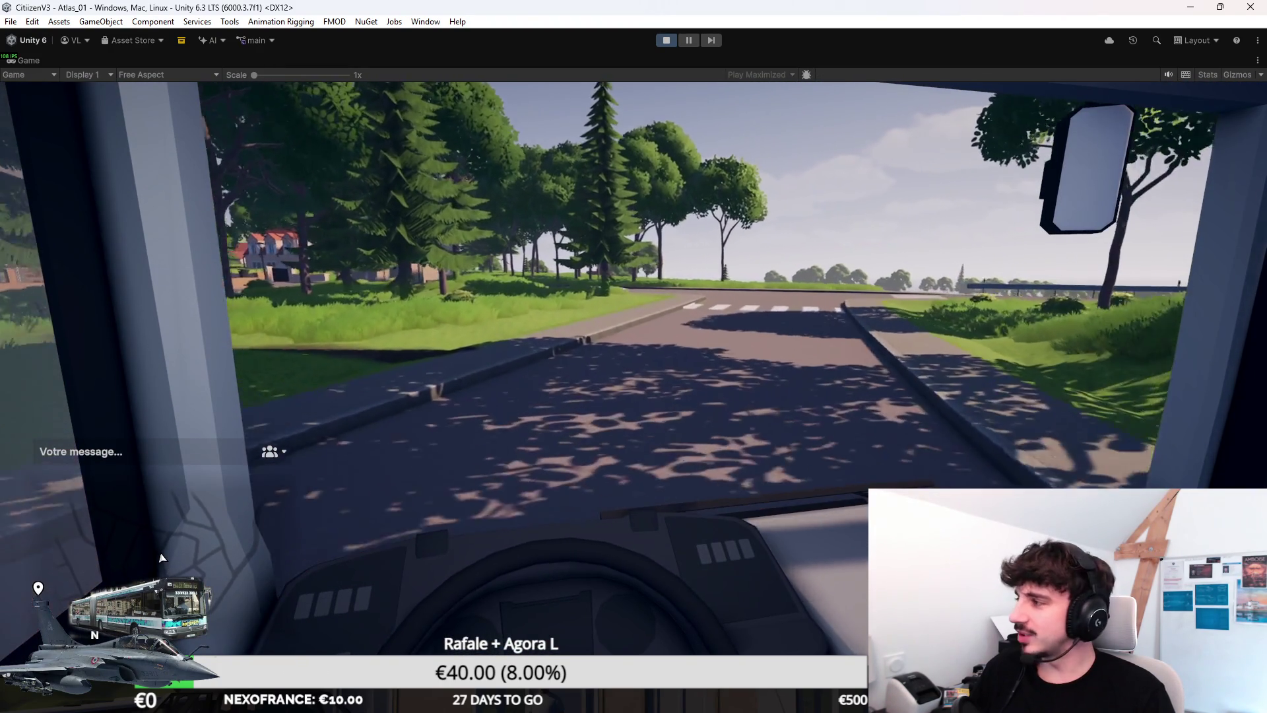
Step: Switch to an overhead camera of the bus and play-test walking the character along the road
key(c)
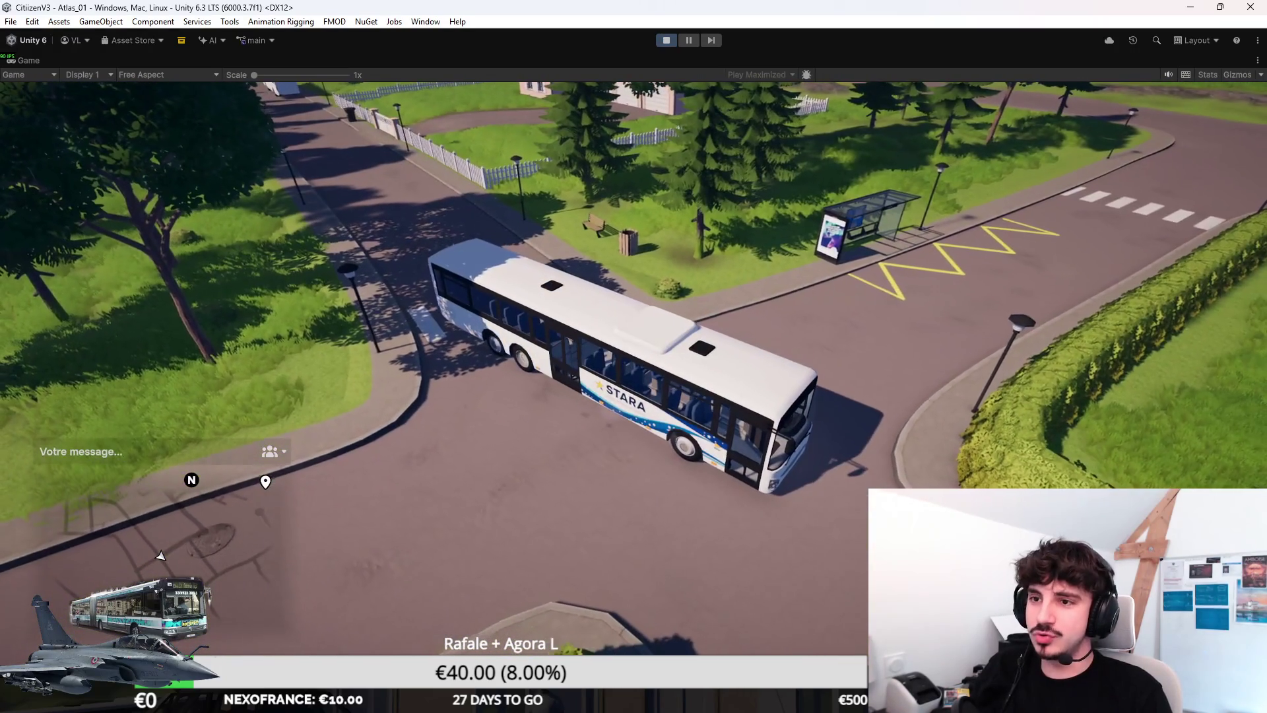
key(shift+space)
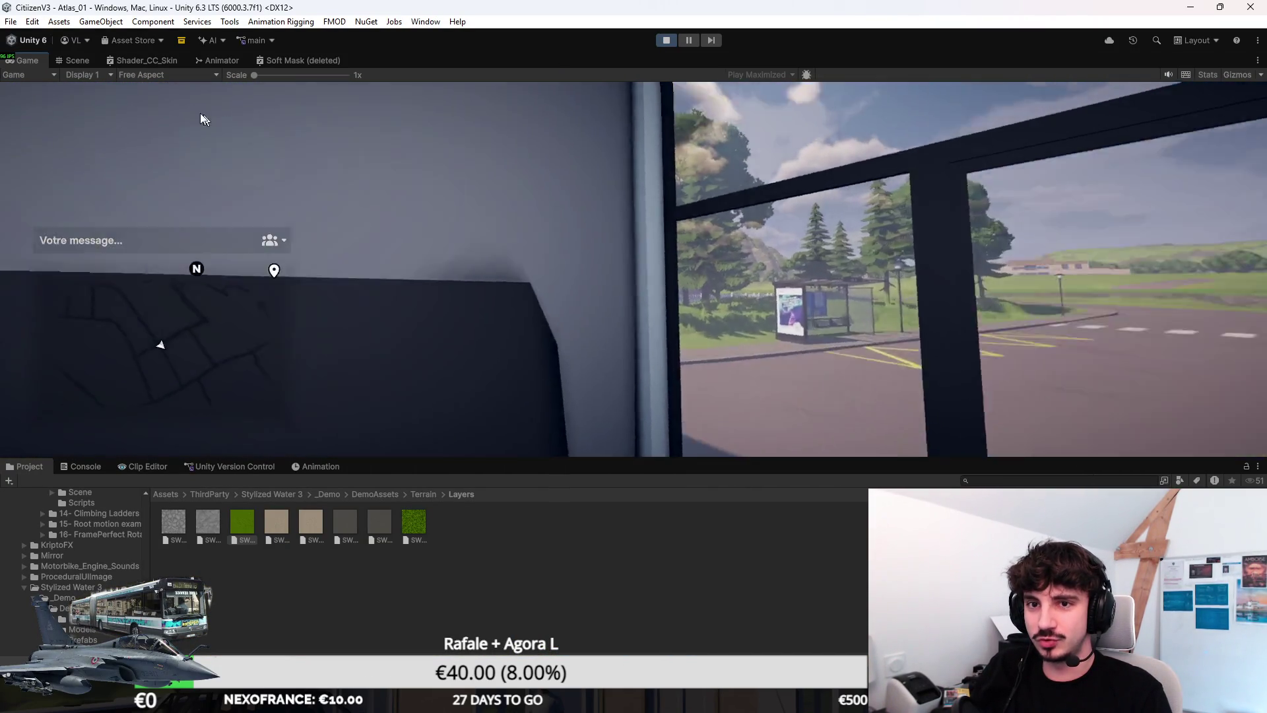
key(shift+space)
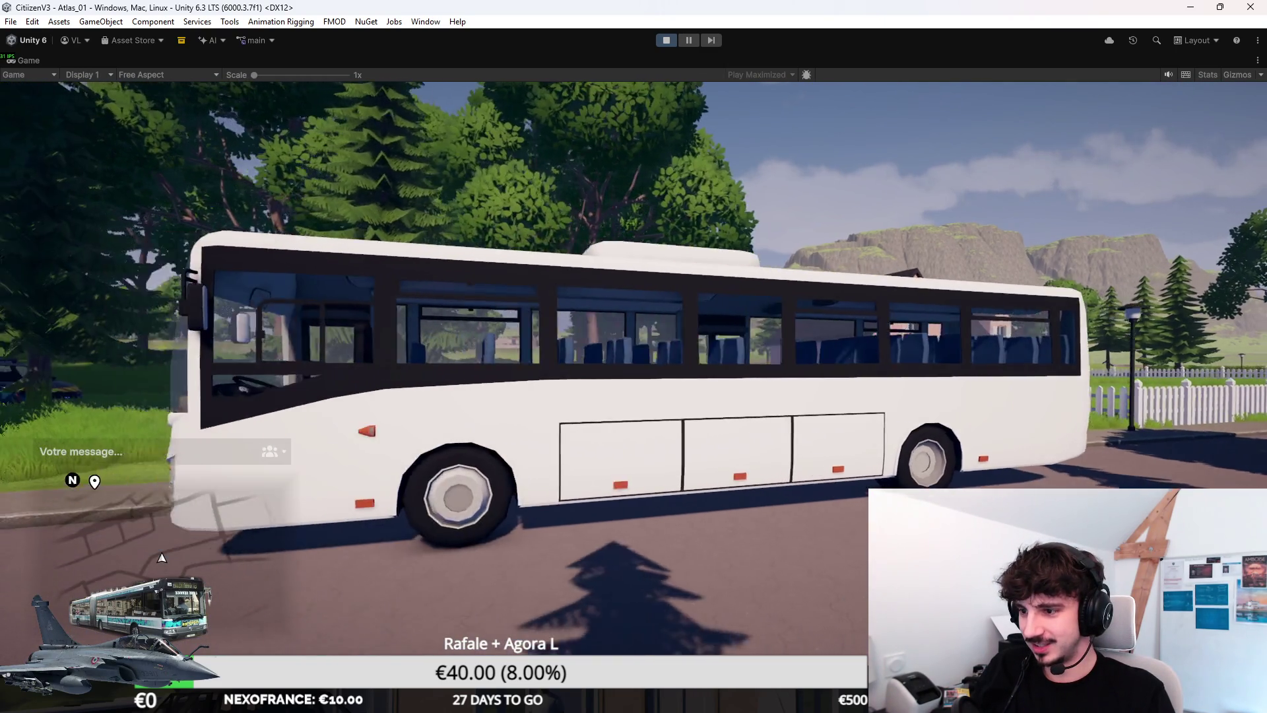
Step: Leave the maximized Game view, dismiss the Start menu and maximize the Scene view
key(super)
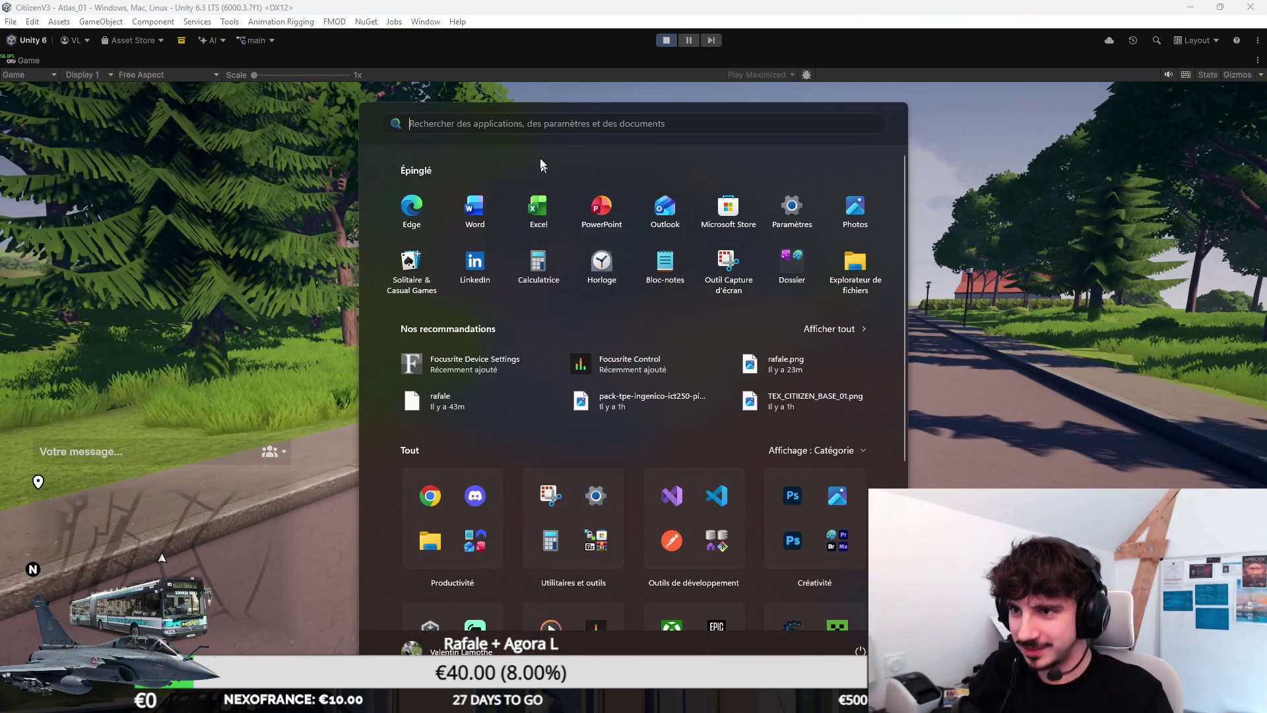
key(super)
key(super)
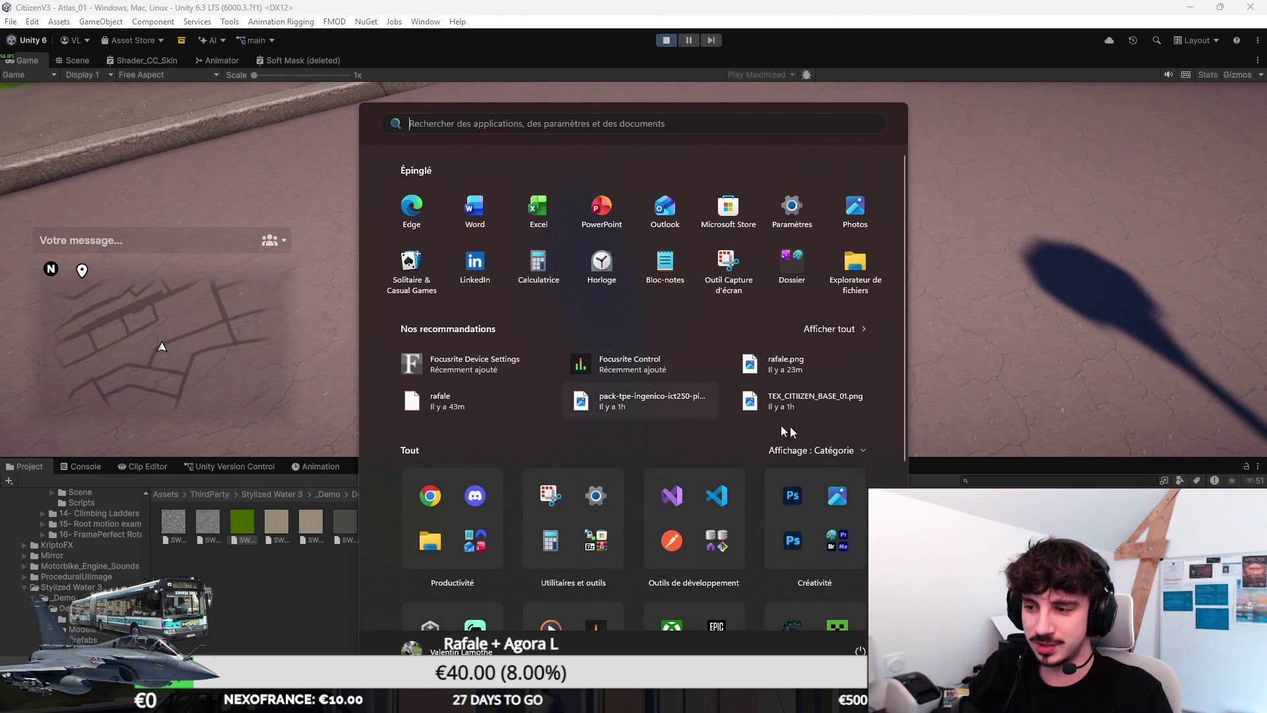
key(super)
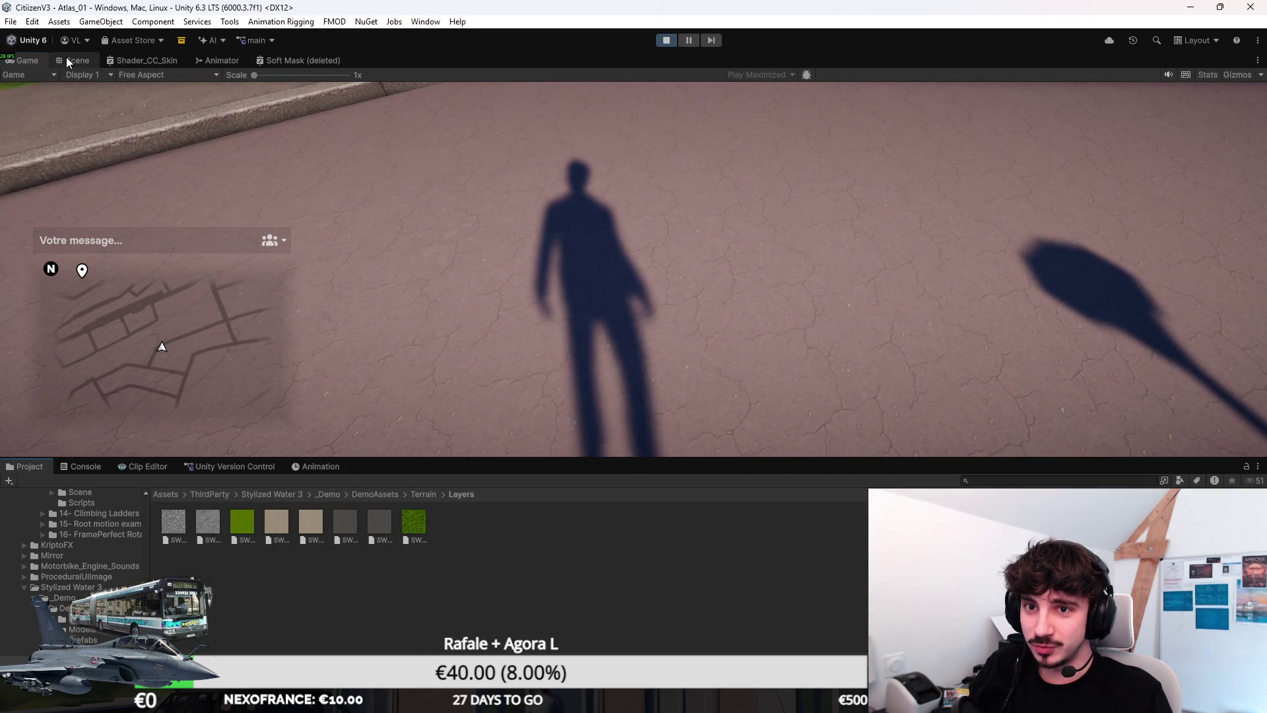
double_click(73, 60)
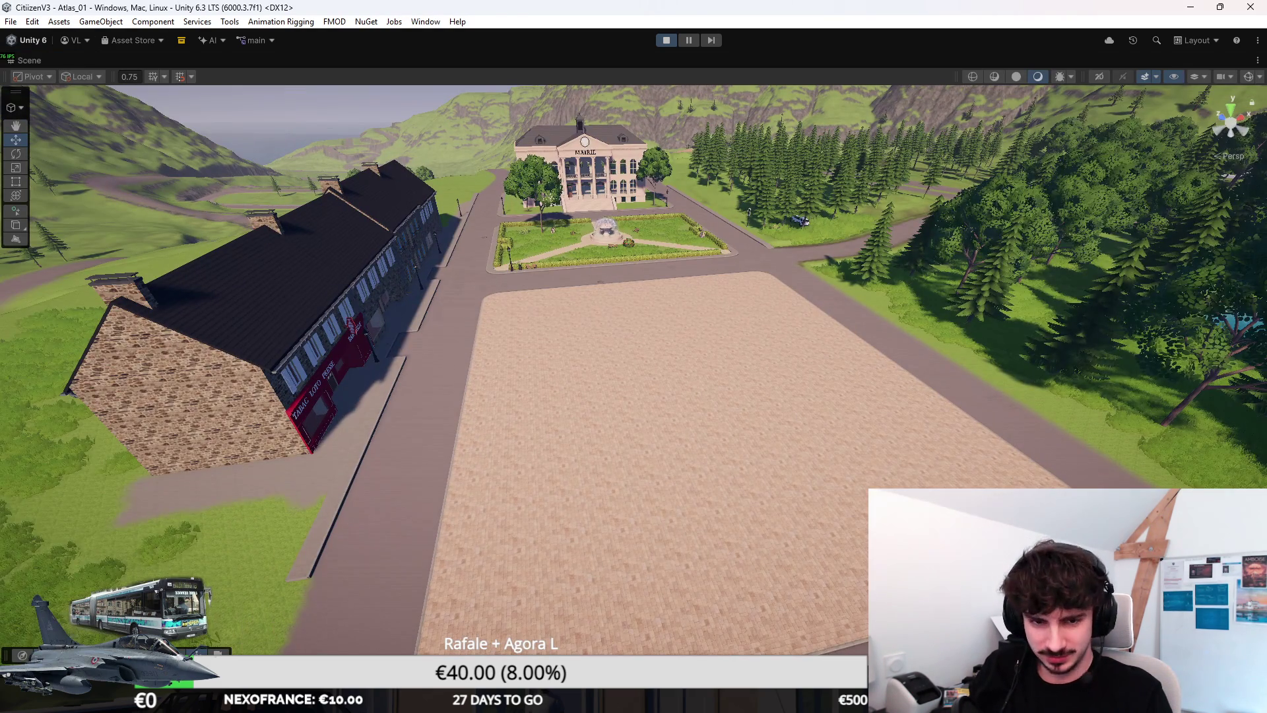
Step: Frame the white bus, orbit up behind it, then restore the normal editor layout
key(f)
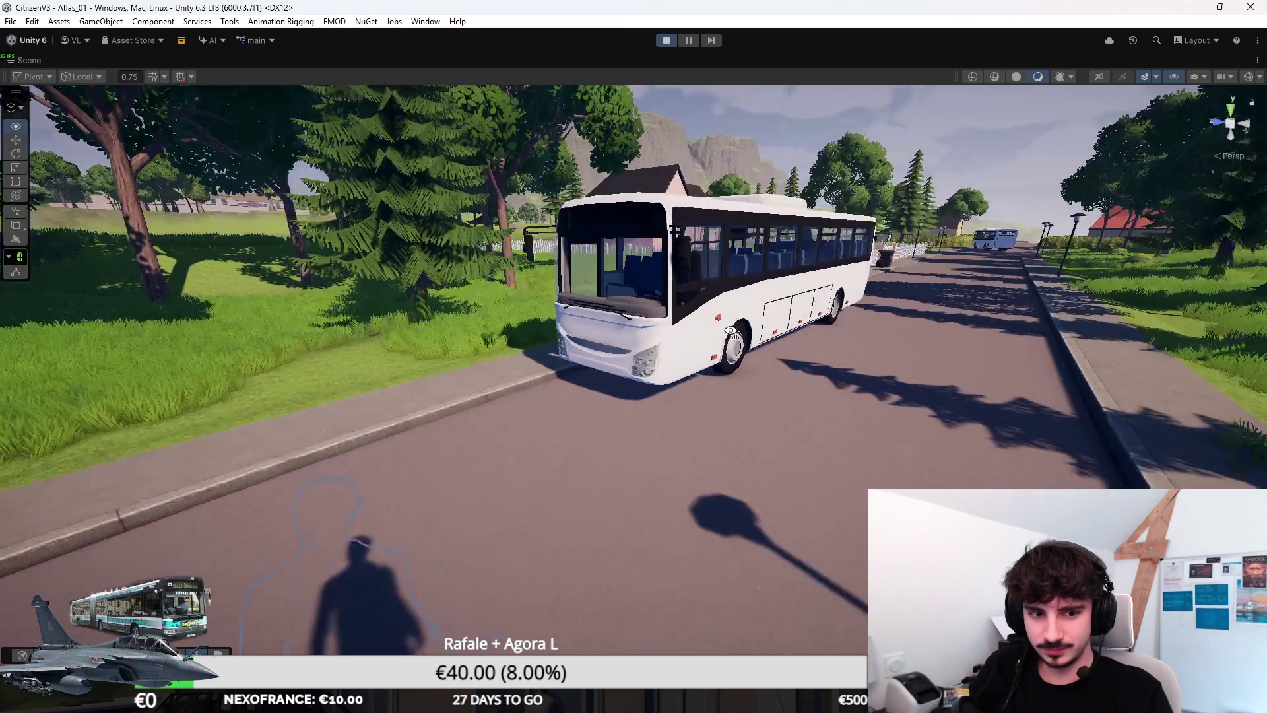
drag(731, 332, 735, 311)
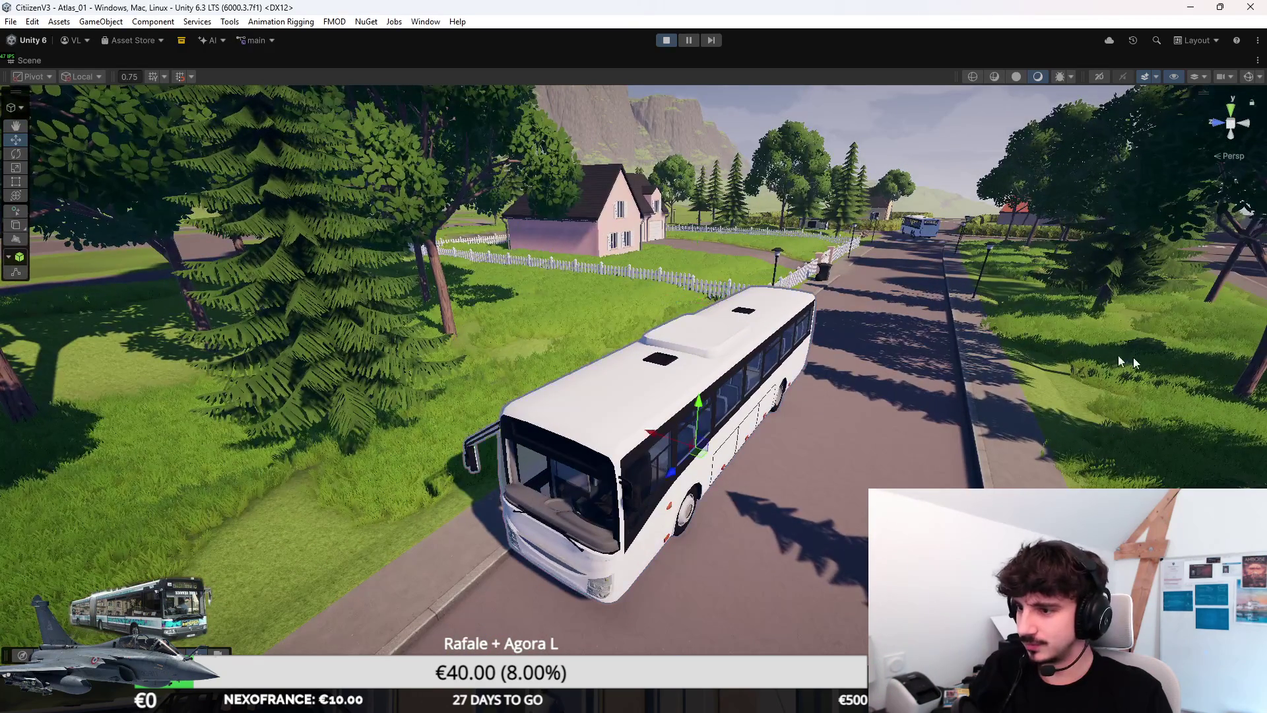
scroll(765, 321, down, 3)
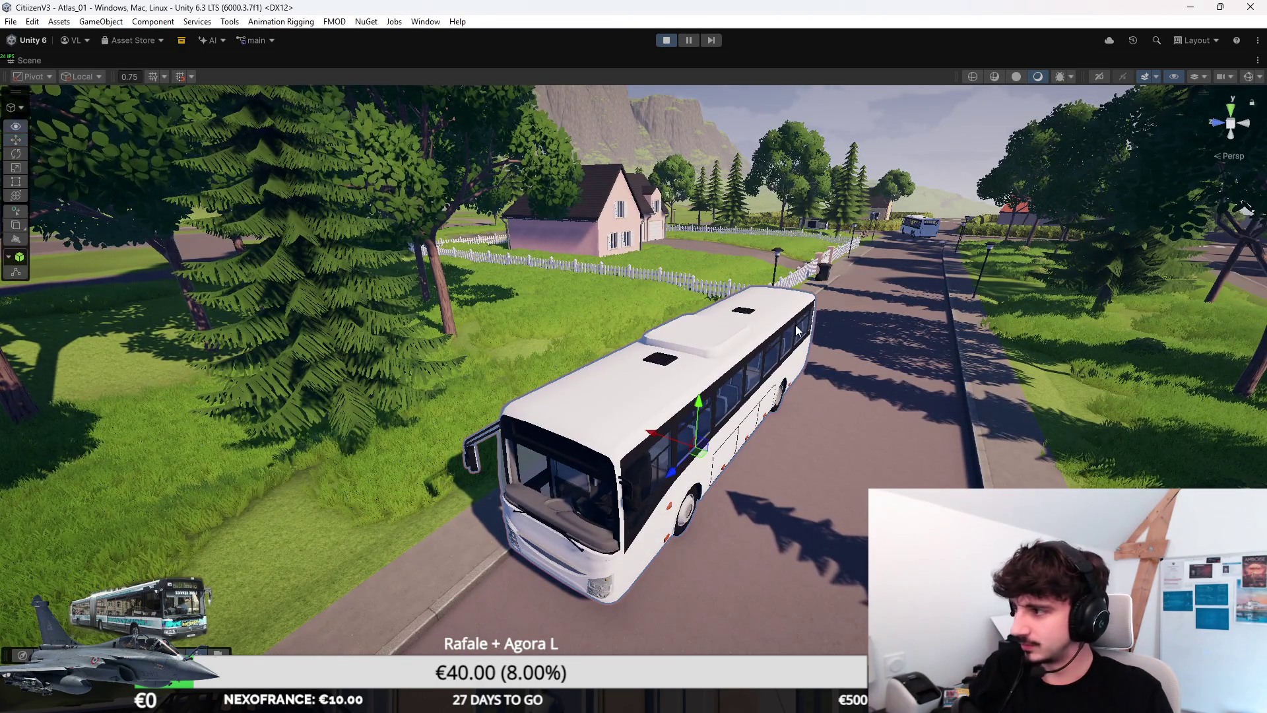
key(shift+space)
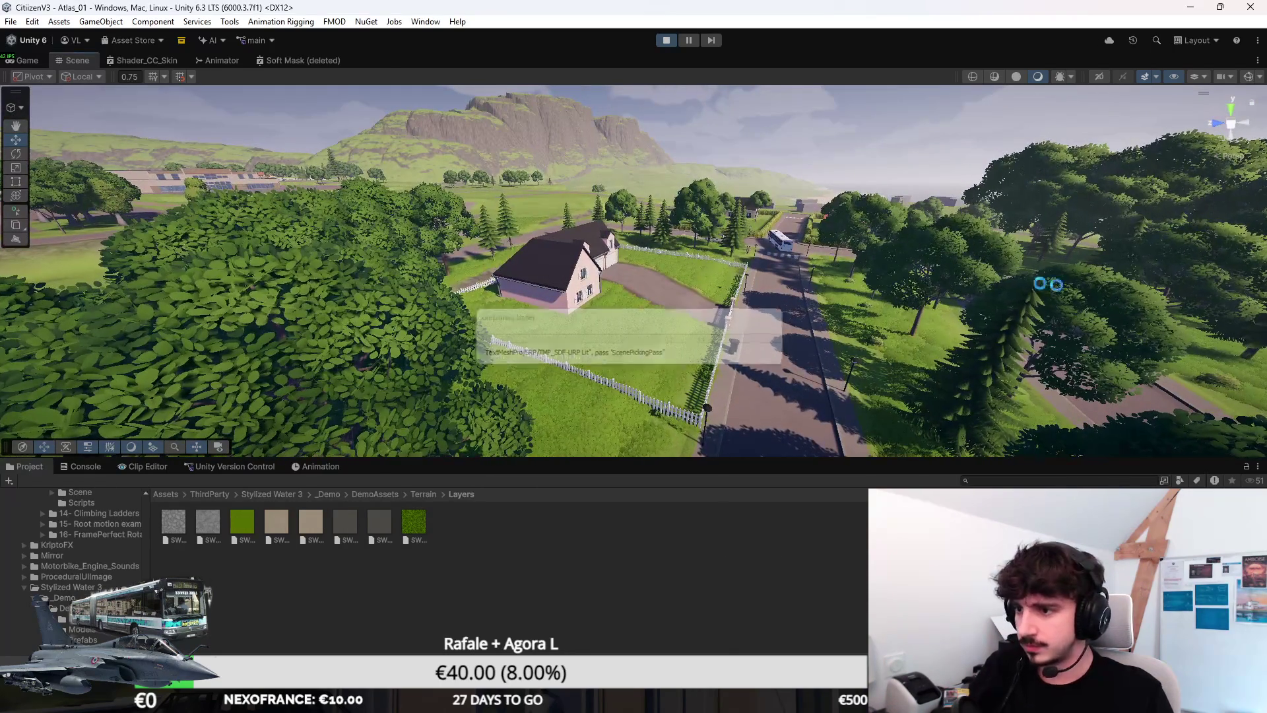
Step: Drop an IVECO Crossway bus prefab onto the village road and frame it
click(769, 240)
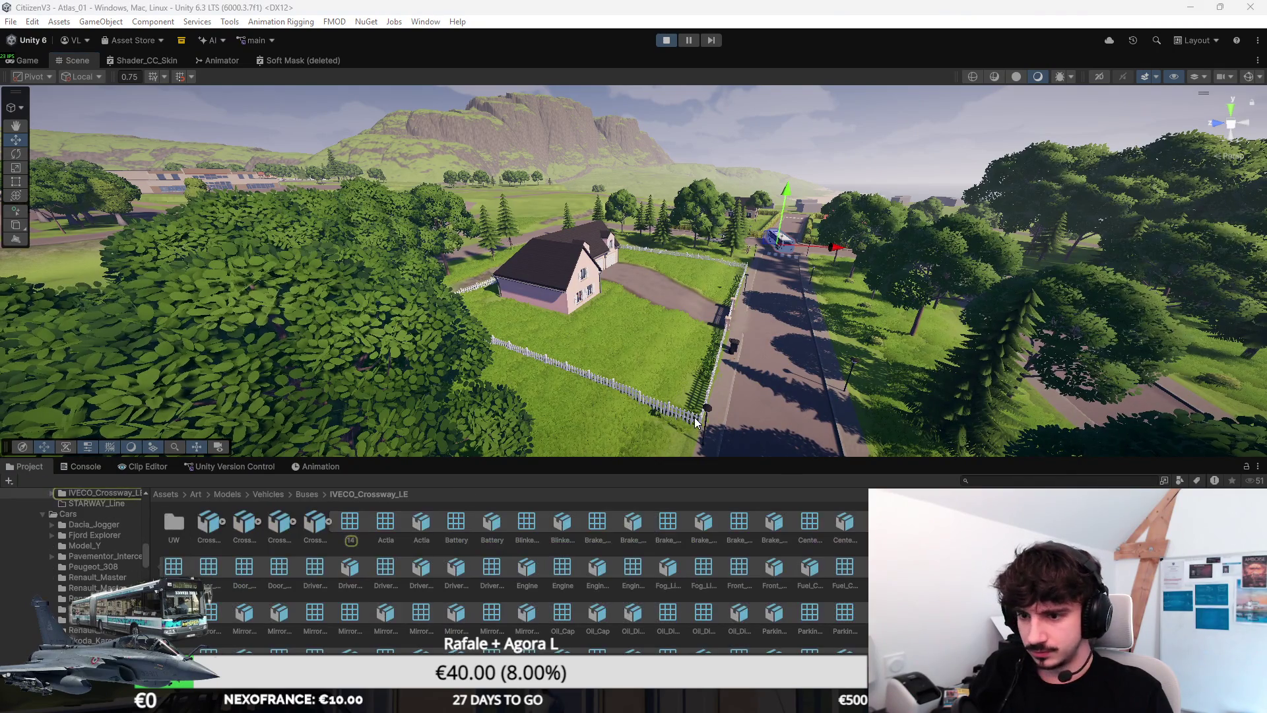
click(329, 522)
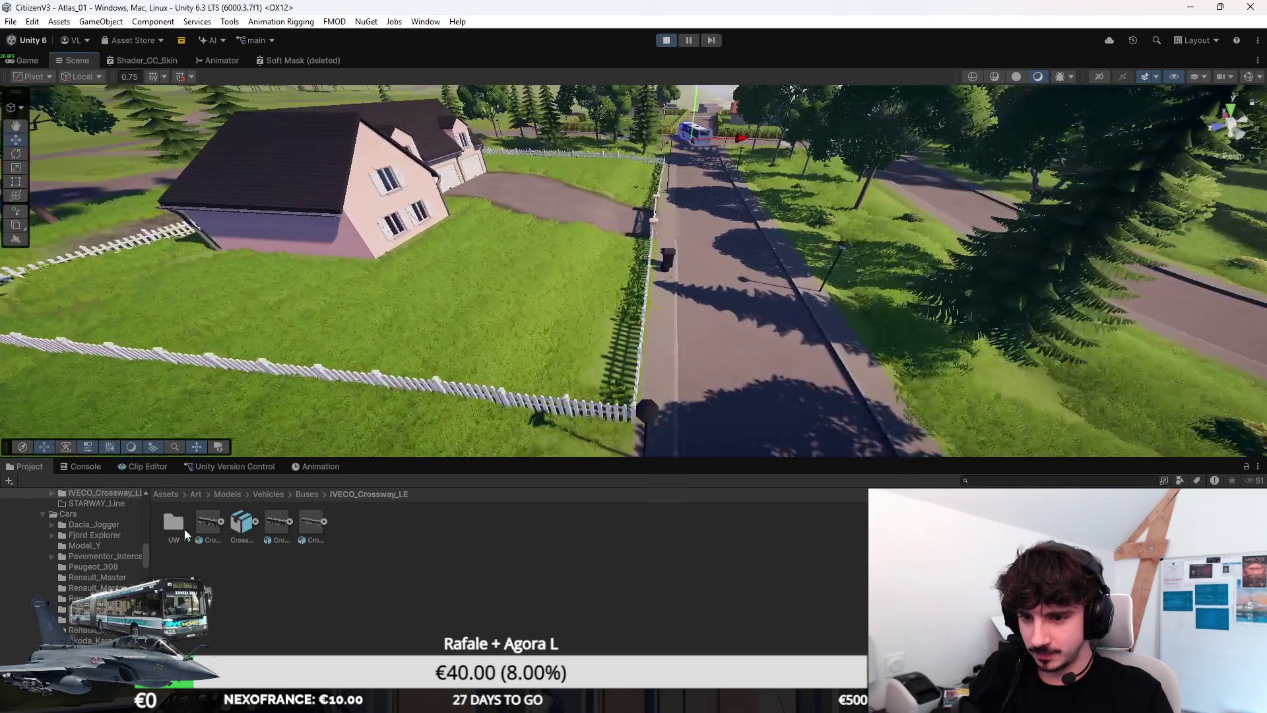
drag(204, 524, 723, 374)
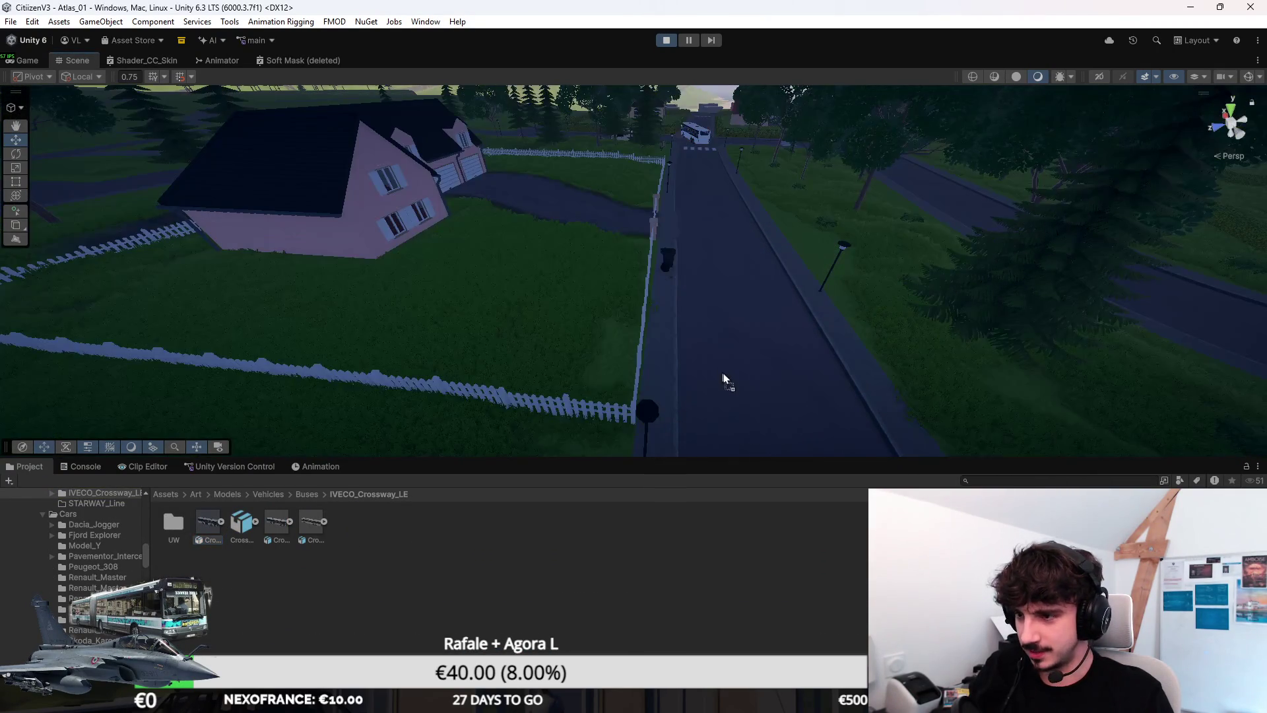
key(f)
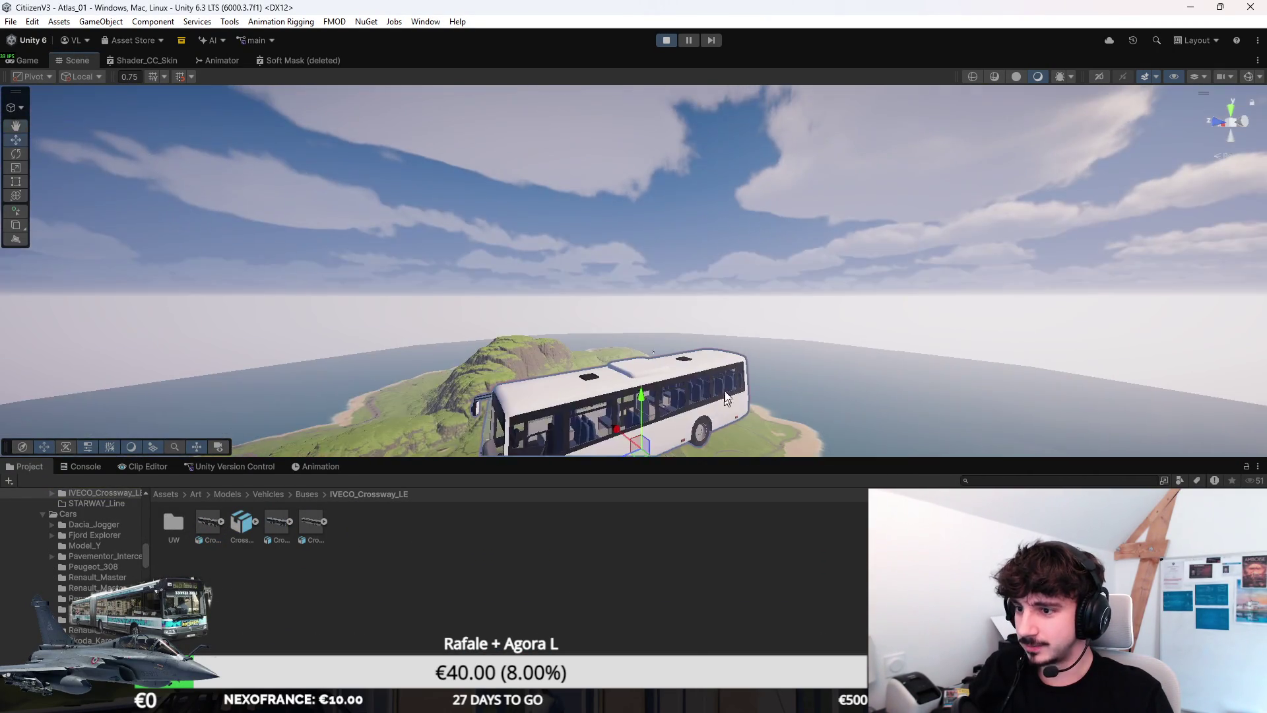
drag(725, 398, 680, 358)
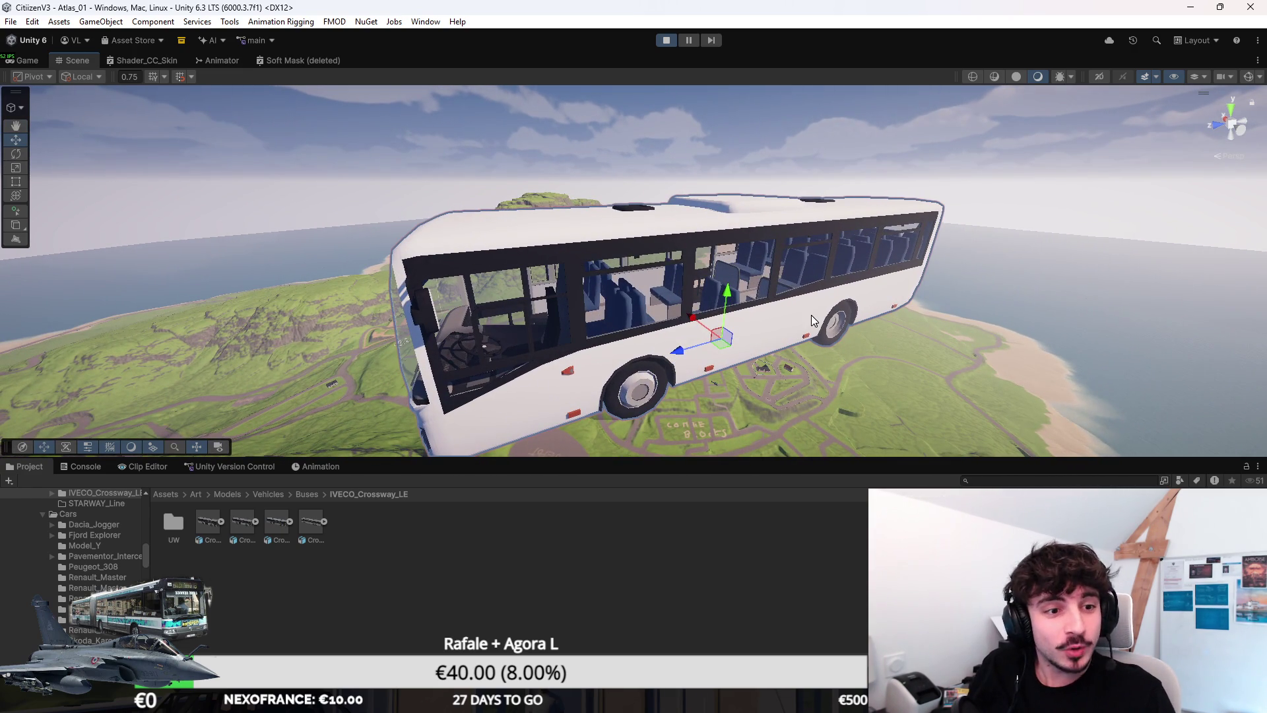
key(f)
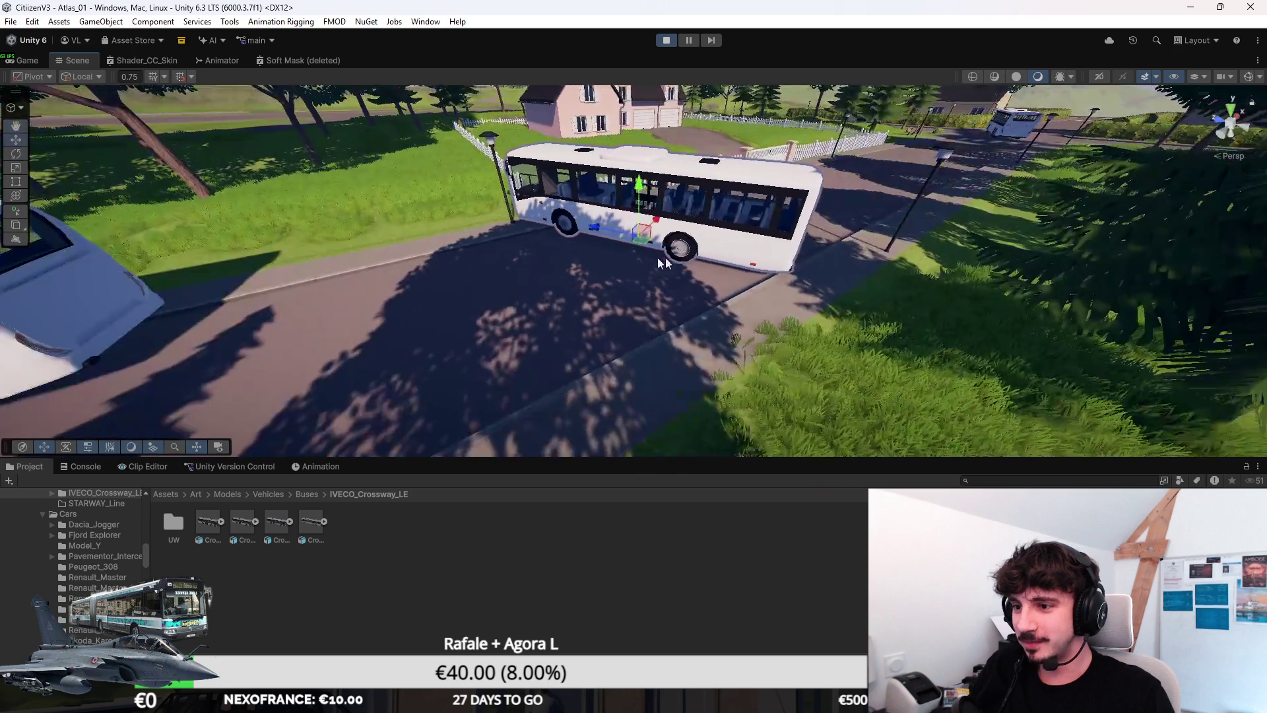
Step: Move the new bus beside the parked bus and rotate it parallel
key(e)
key(w)
mouse_move(636, 241)
mouse_down()
mouse_move(422, 336)
mouse_move(501, 310)
mouse_up()
drag(858, 310, 599, 402)
scroll(695, 397, up, 3)
key(e)
mouse_move(695, 396)
mouse_down()
mouse_move(699, 356)
mouse_move(683, 340)
mouse_move(835, 194)
mouse_move(818, 204)
mouse_up()
key(w)
click(651, 392)
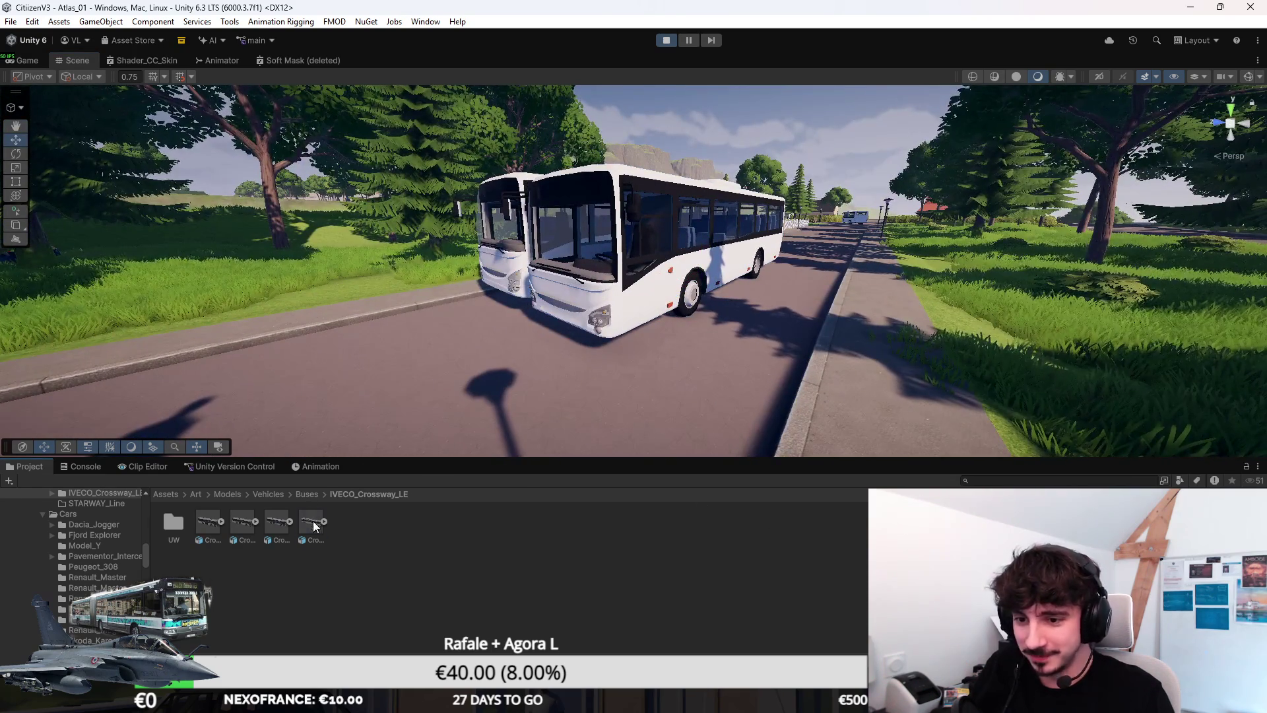
Step: Drop another bus prefab on the road, rotate and nudge it, then delete it
mouse_move(314, 526)
mouse_down()
mouse_move(885, 305)
mouse_move(838, 324)
mouse_up()
key(e)
drag(917, 357, 934, 366)
key(f)
key(w)
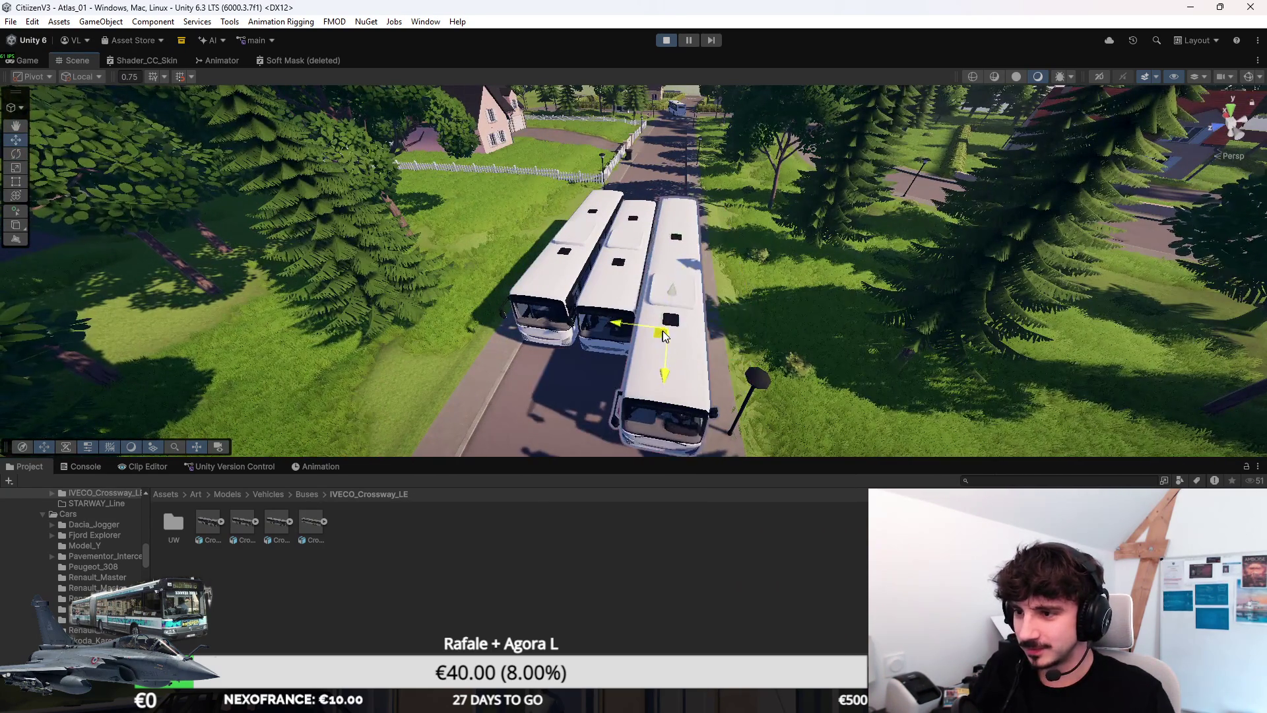
drag(663, 336, 663, 338)
key(Delete)
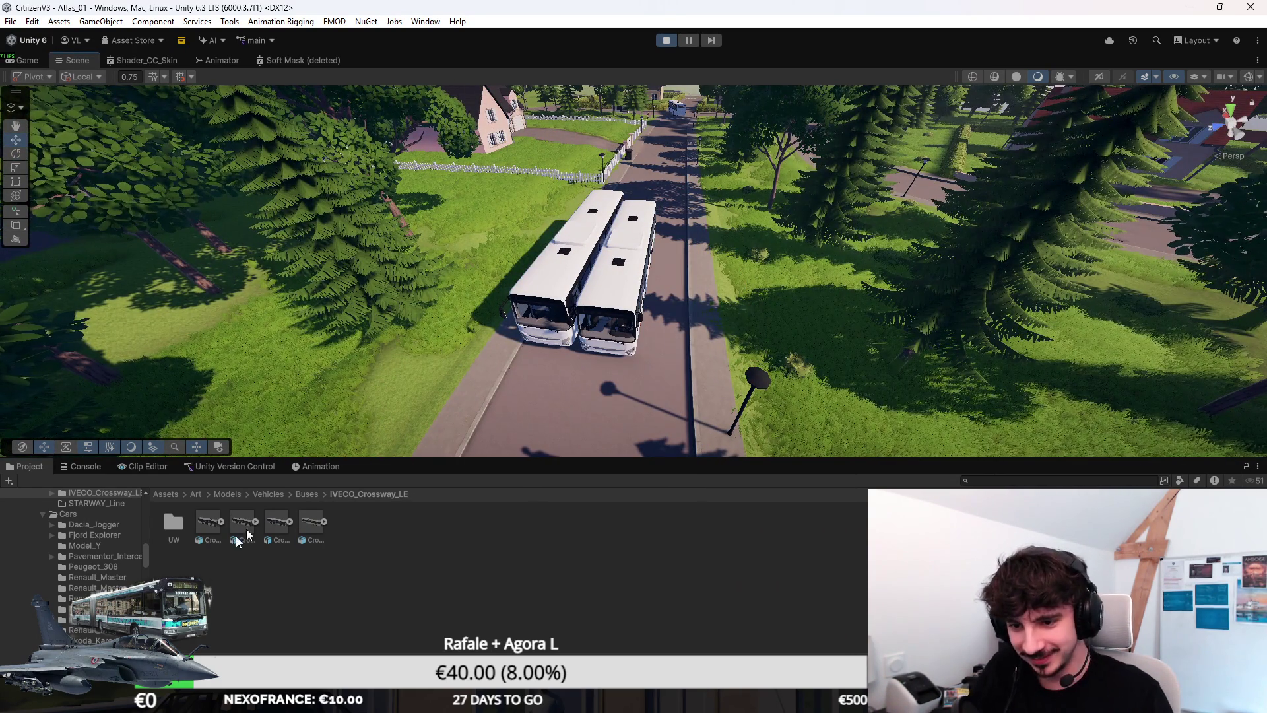
Step: Place the second bus prefab on the road, turned parallel to the others
click(234, 529)
drag(266, 529, 655, 301)
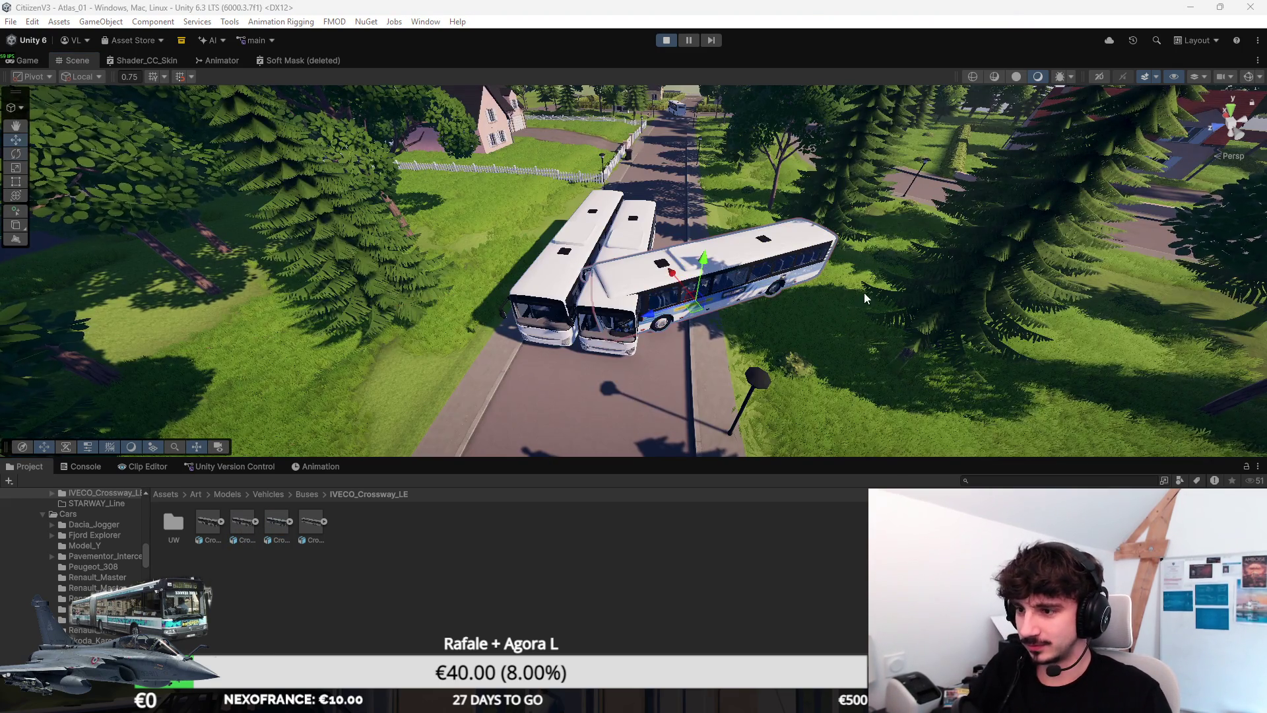
key(e)
drag(688, 342, 634, 357)
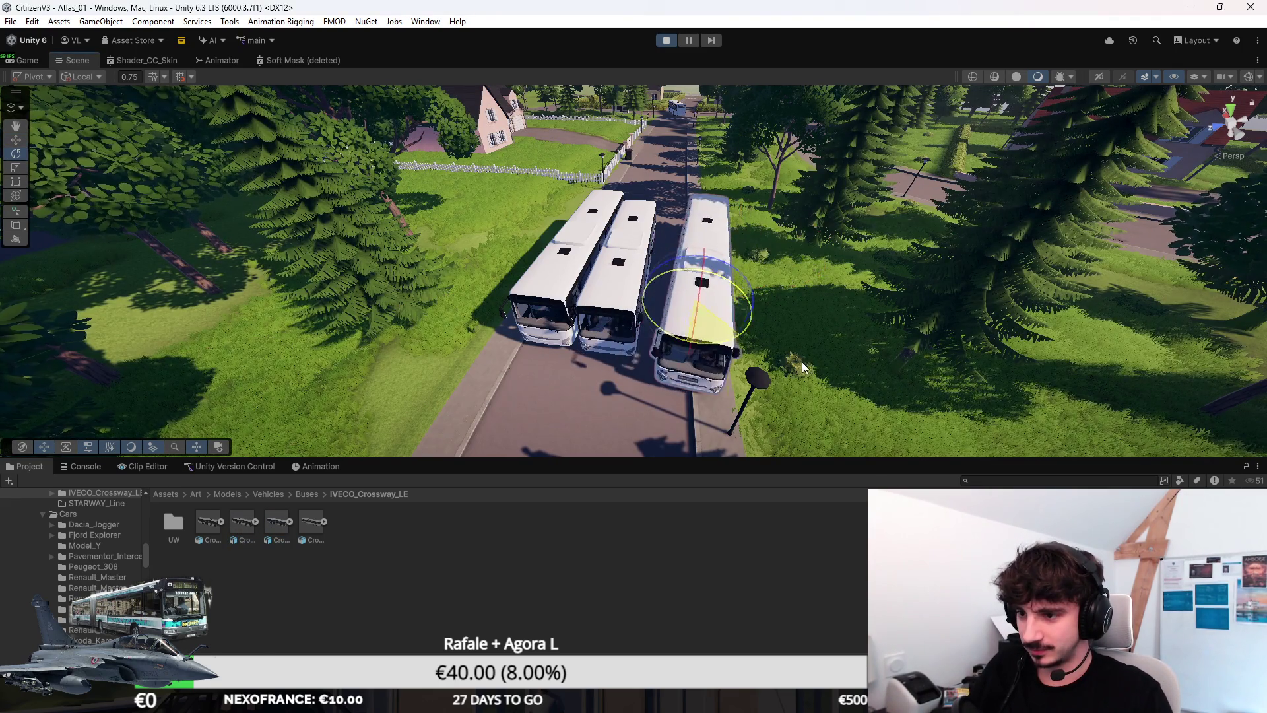
key(shift+space)
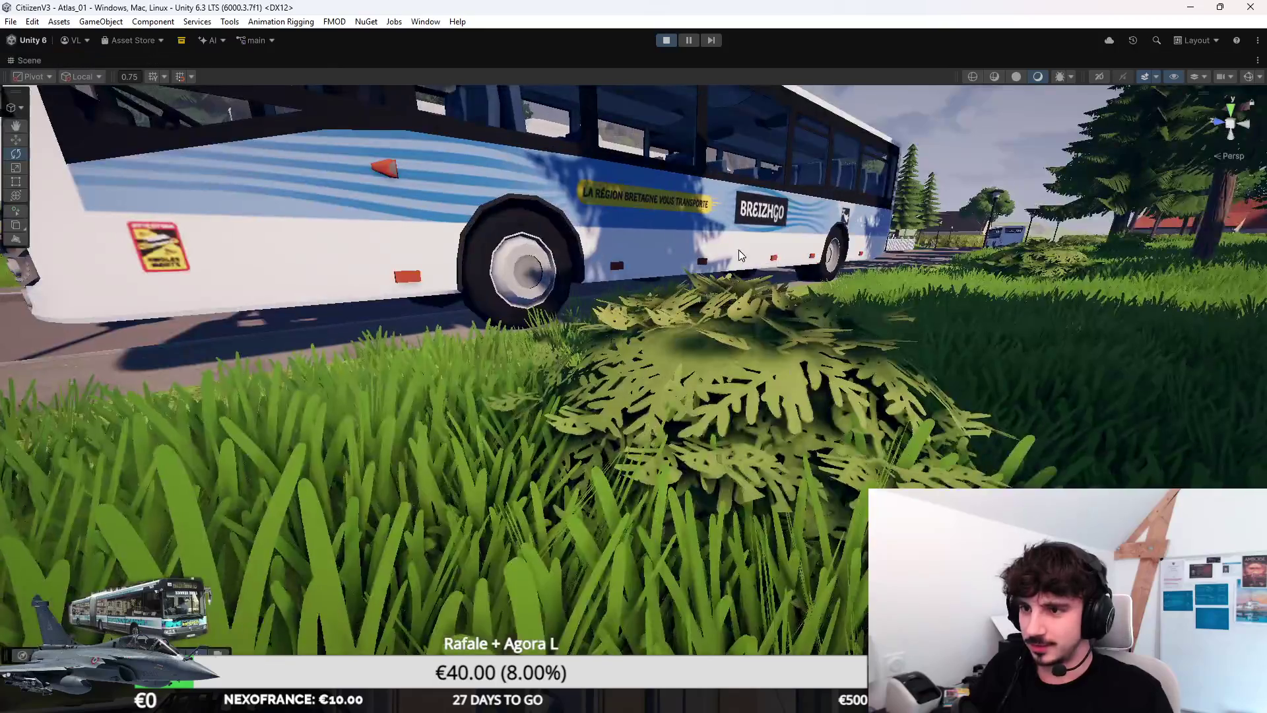
key(w)
key(s)
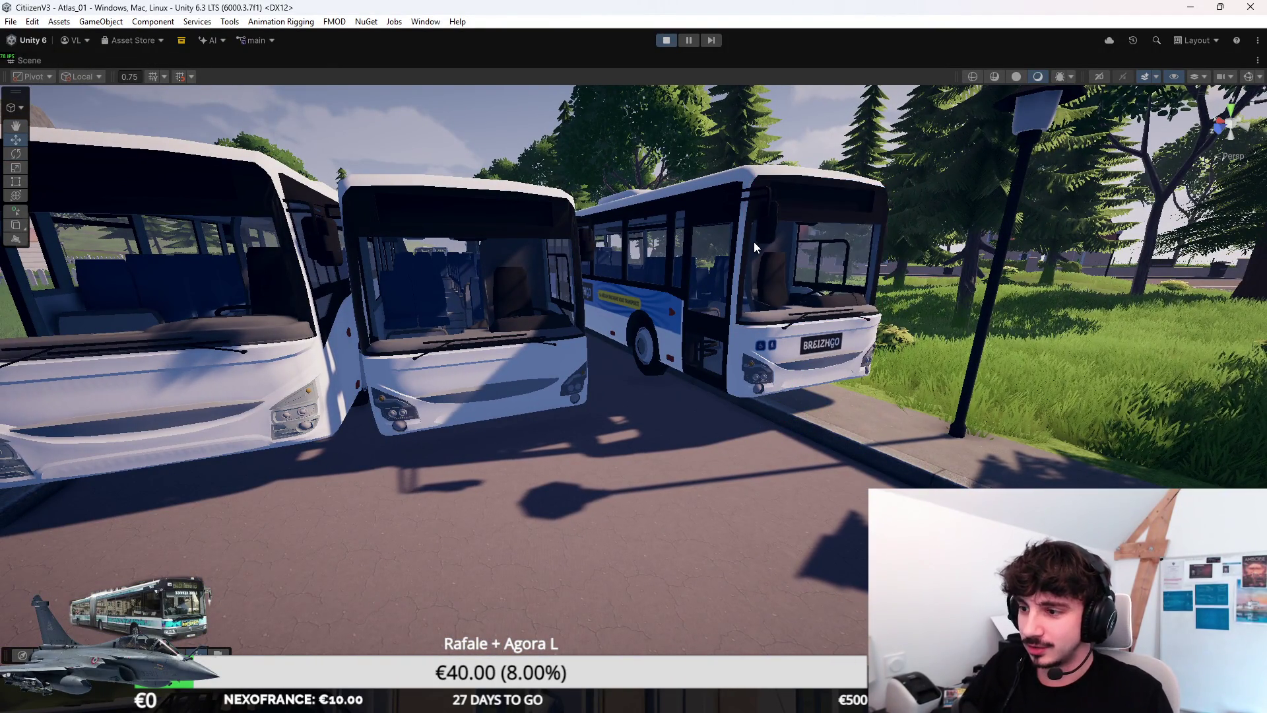
Step: Select the whole right-hand bus and delete it
click(732, 339)
key(w)
key(s)
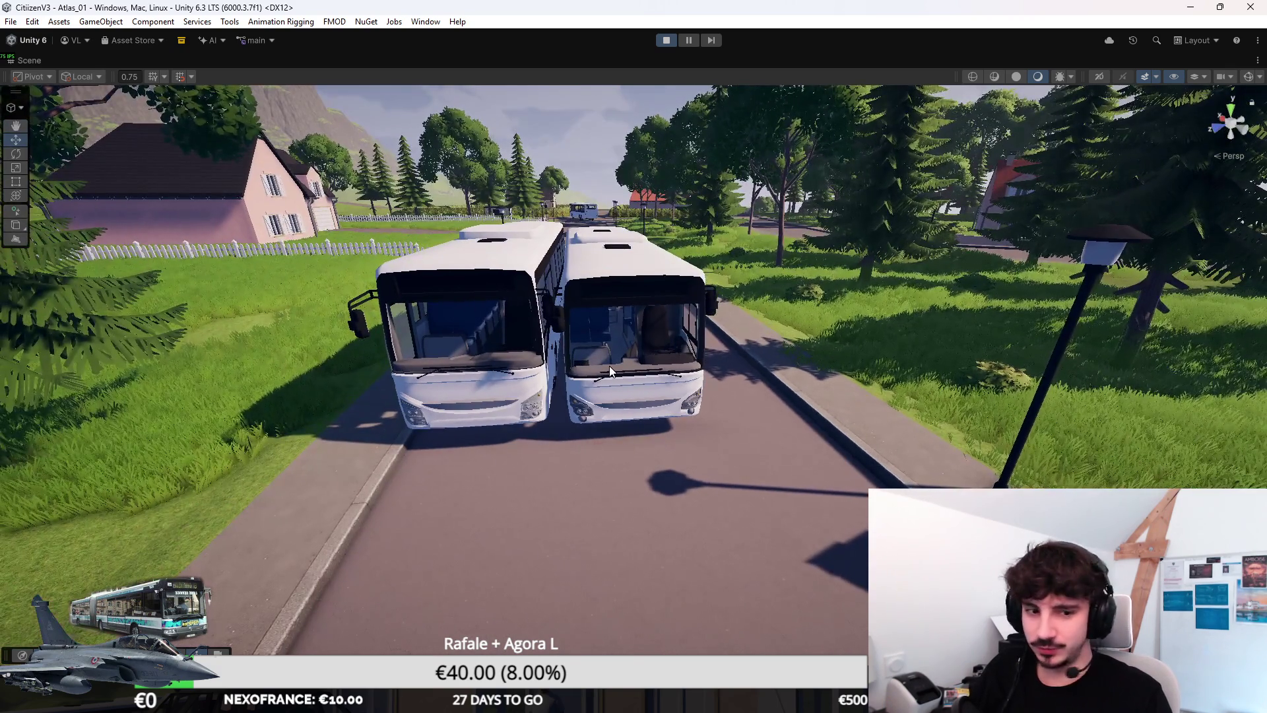
click(608, 367)
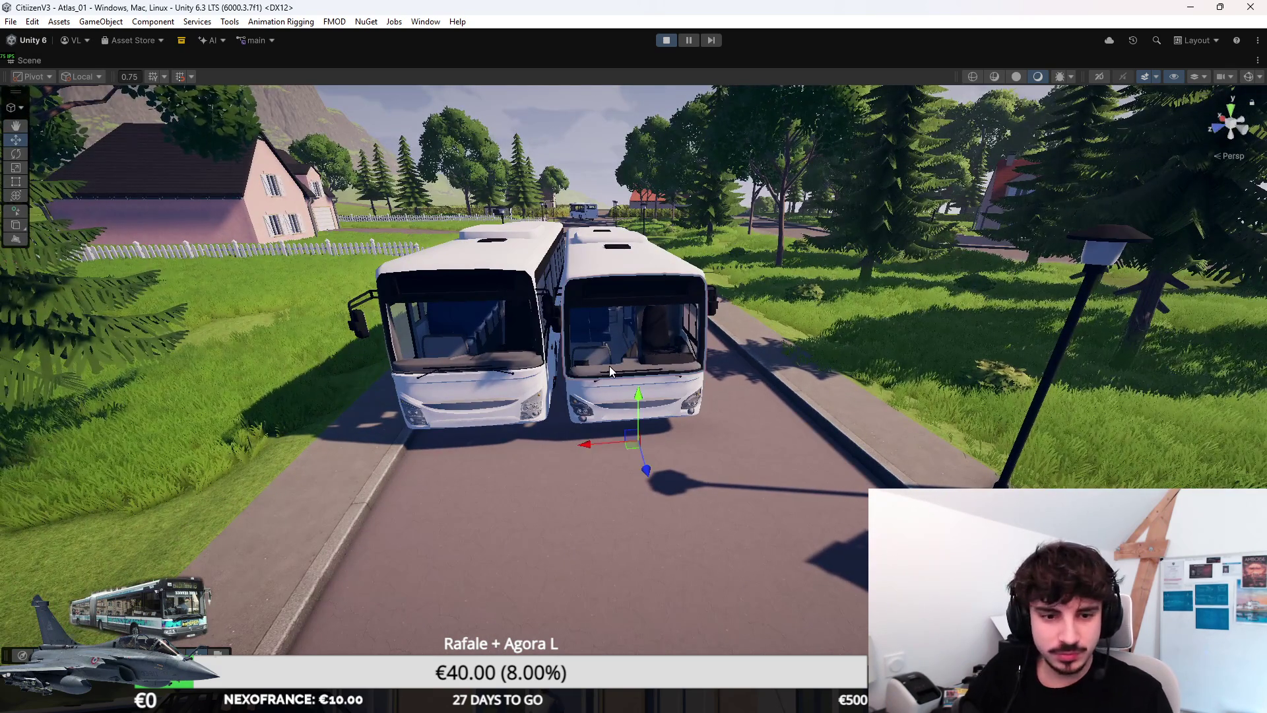
click(608, 367)
click(615, 393)
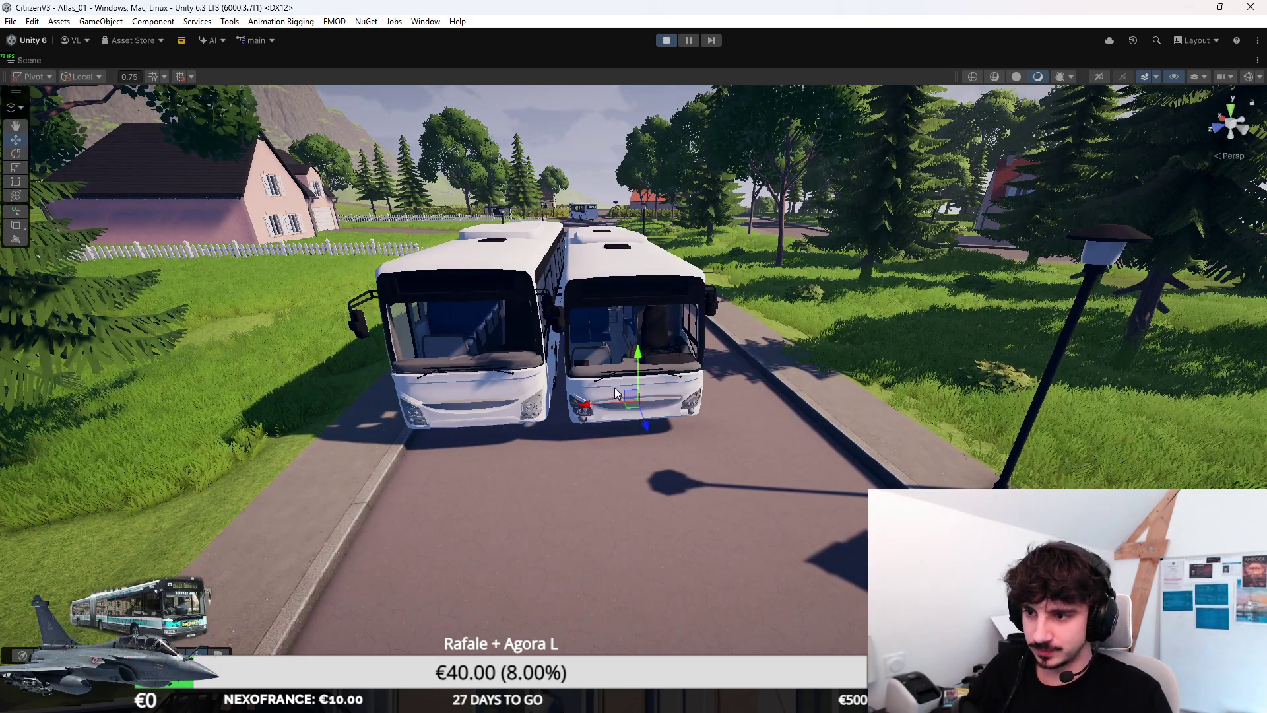
click(615, 238)
key(Delete)
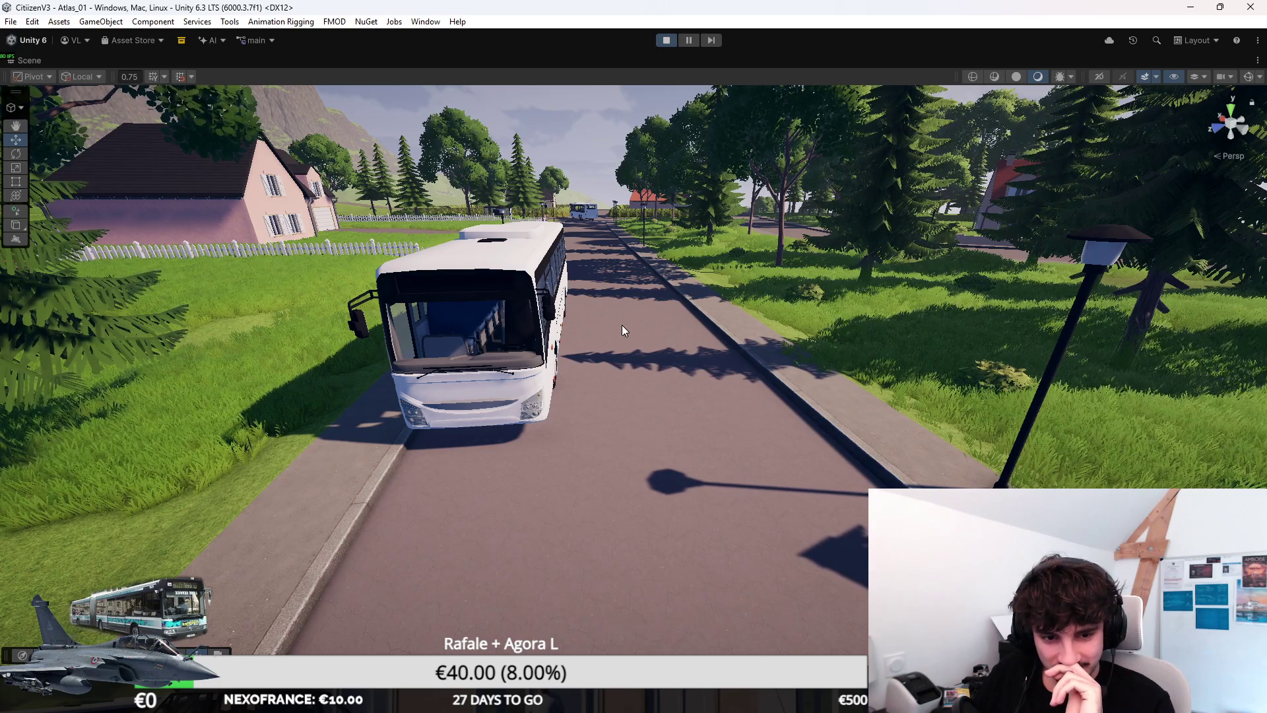
Step: Select the moving white bus and follow it from behind in the Scene view
mouse_move(622, 325)
mouse_down()
mouse_move(608, 354)
mouse_move(622, 367)
mouse_move(639, 351)
mouse_move(550, 363)
mouse_move(568, 369)
mouse_up()
key(shift+space)
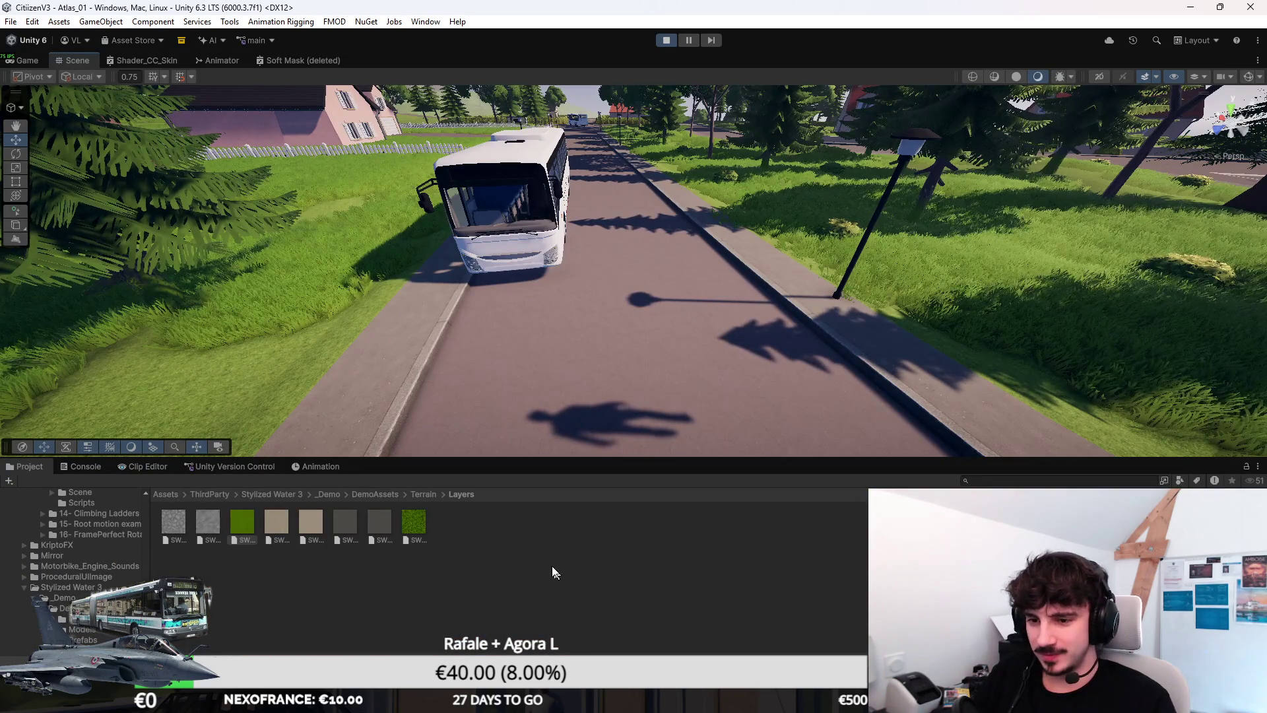
click(515, 210)
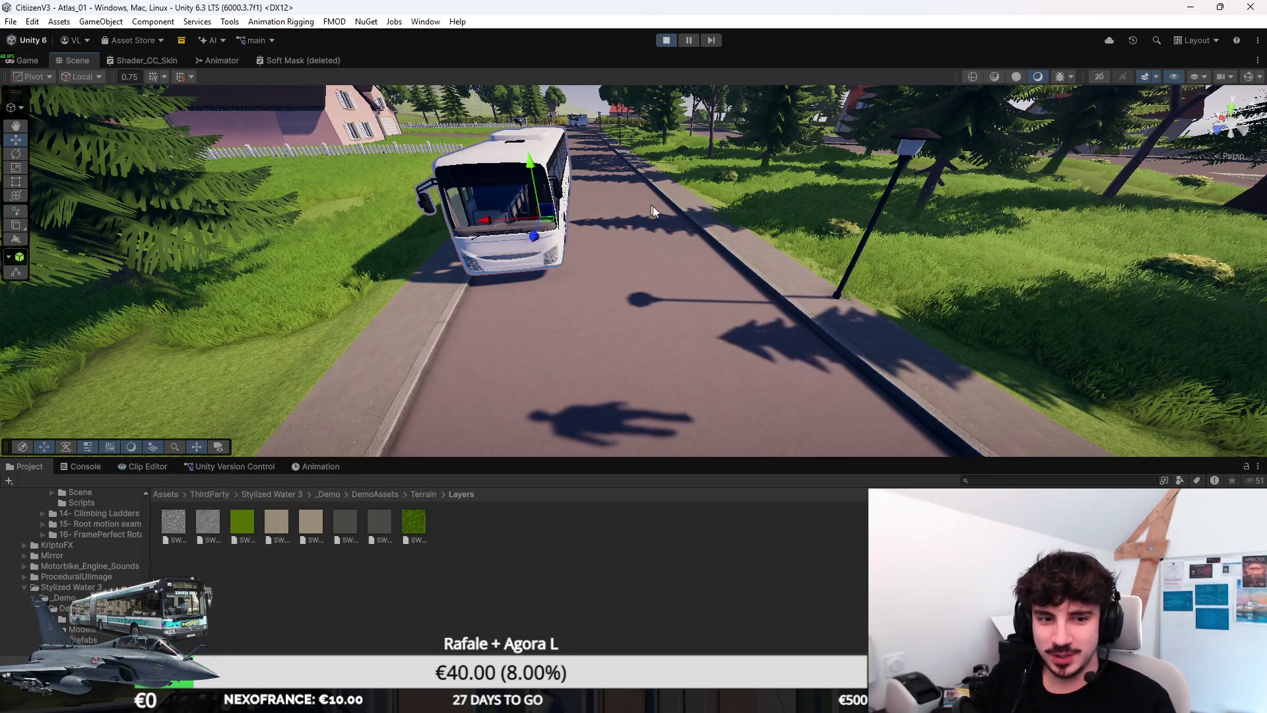
mouse_move(396, 396)
mouse_down()
mouse_move(363, 385)
mouse_move(683, 256)
mouse_move(760, 337)
mouse_move(755, 350)
mouse_move(409, 354)
mouse_up()
Step: Maximize the Game view to watch the bus, then stop the play test
double_click(29, 60)
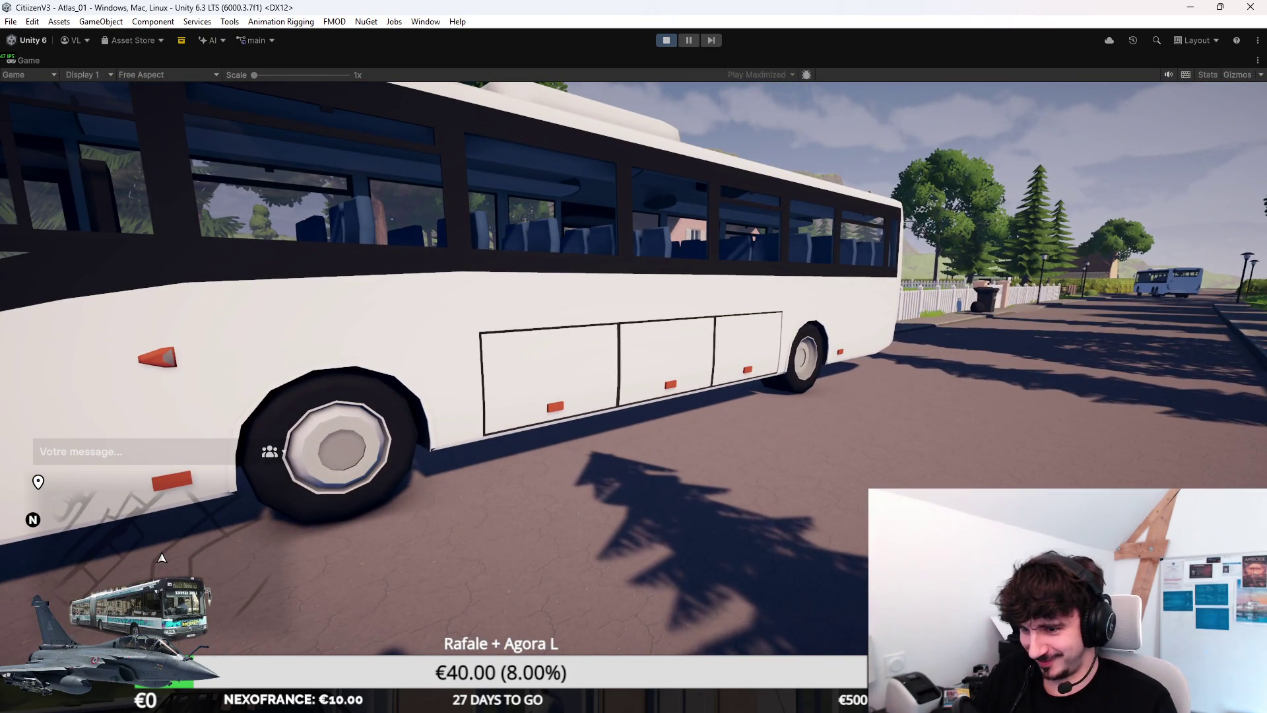
key(super)
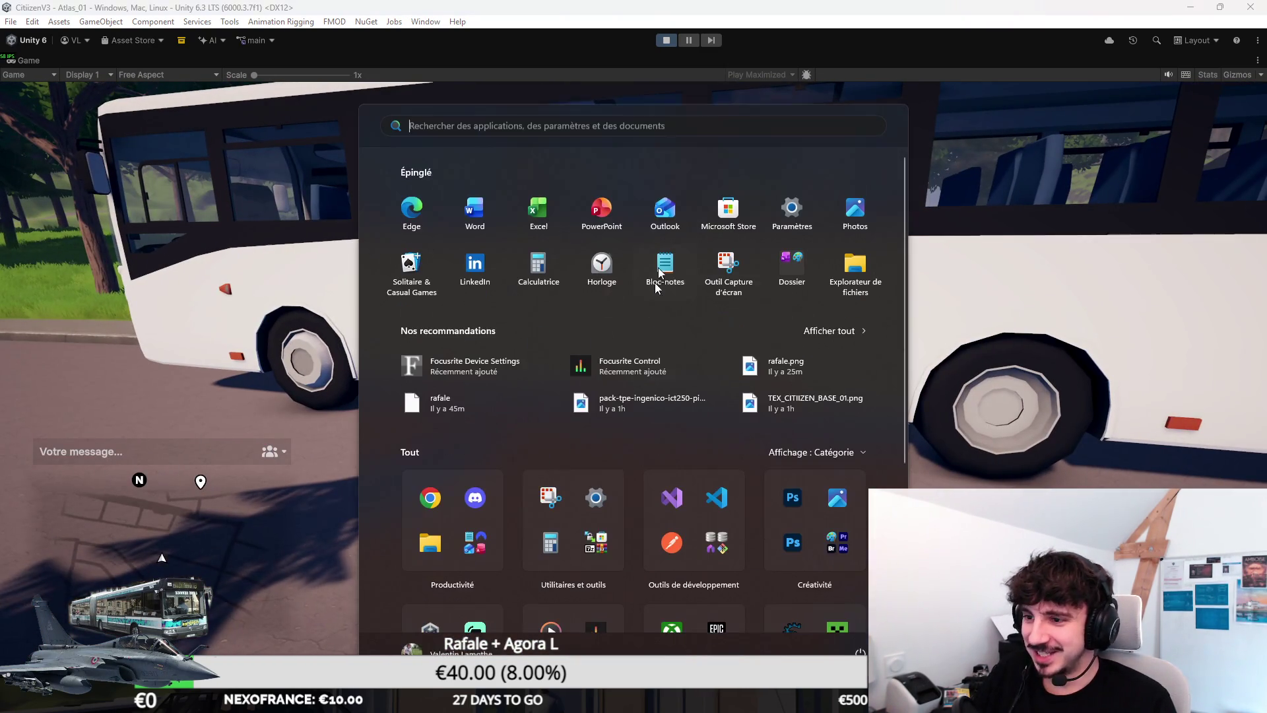
click(663, 42)
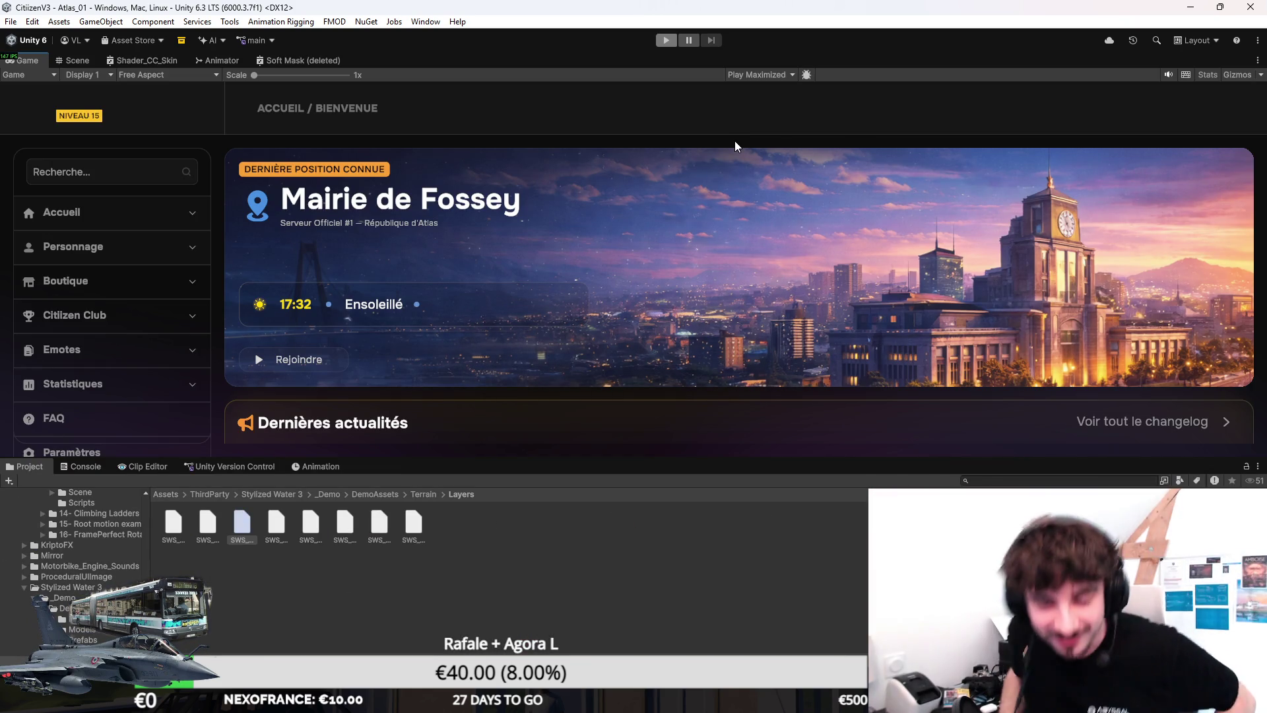
Step: Maximize the Scene view and fly the camera above the houses toward the hospital
click(71, 60)
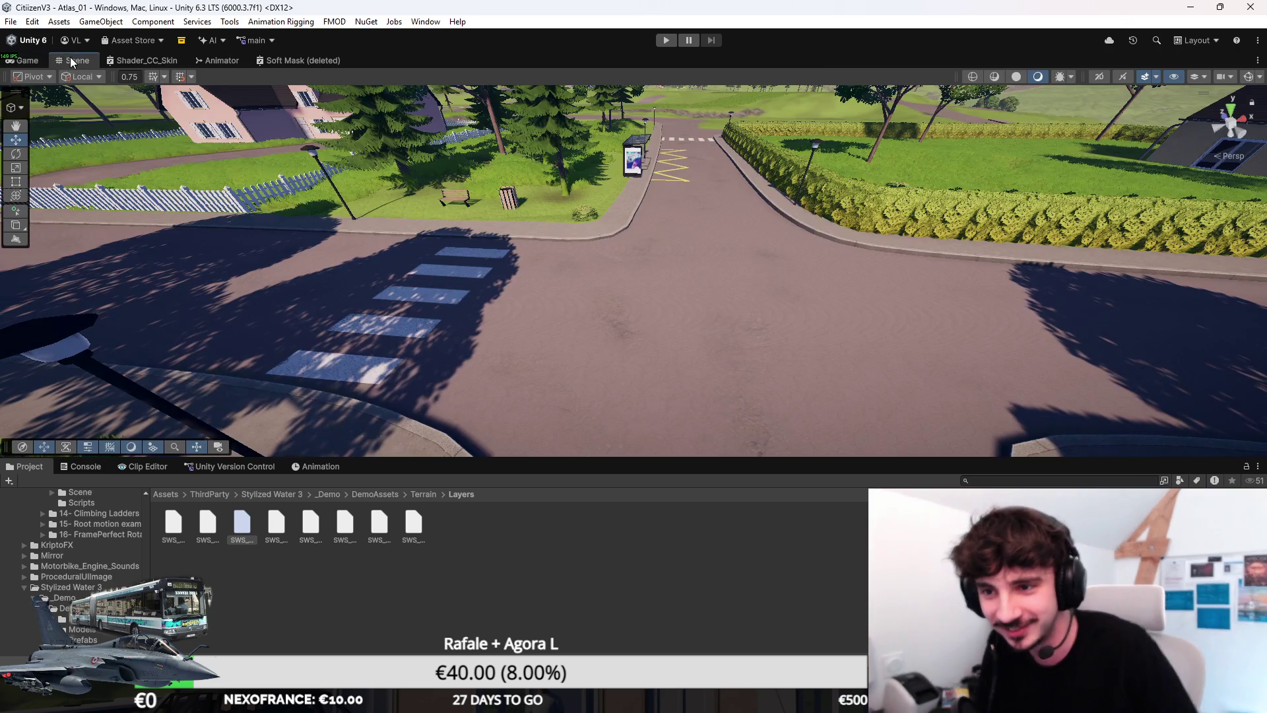
double_click(72, 59)
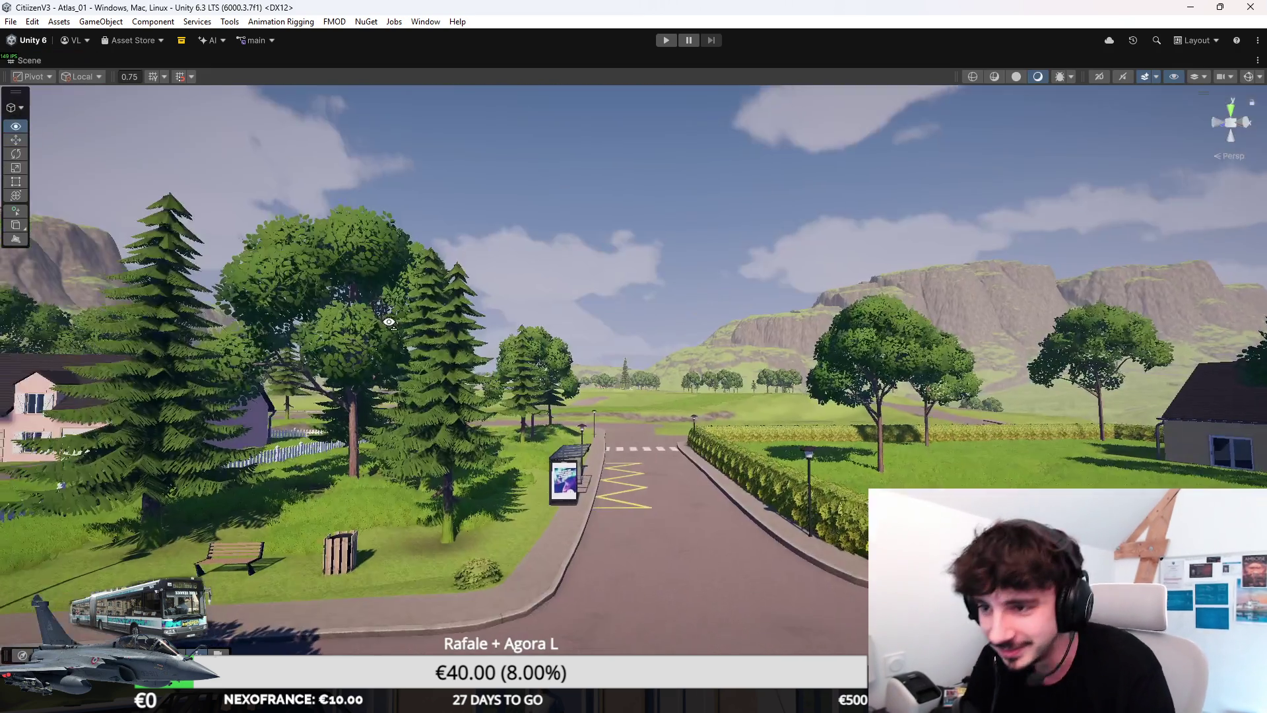
mouse_move(389, 322)
mouse_down()
mouse_move(357, 428)
mouse_move(362, 417)
mouse_up()
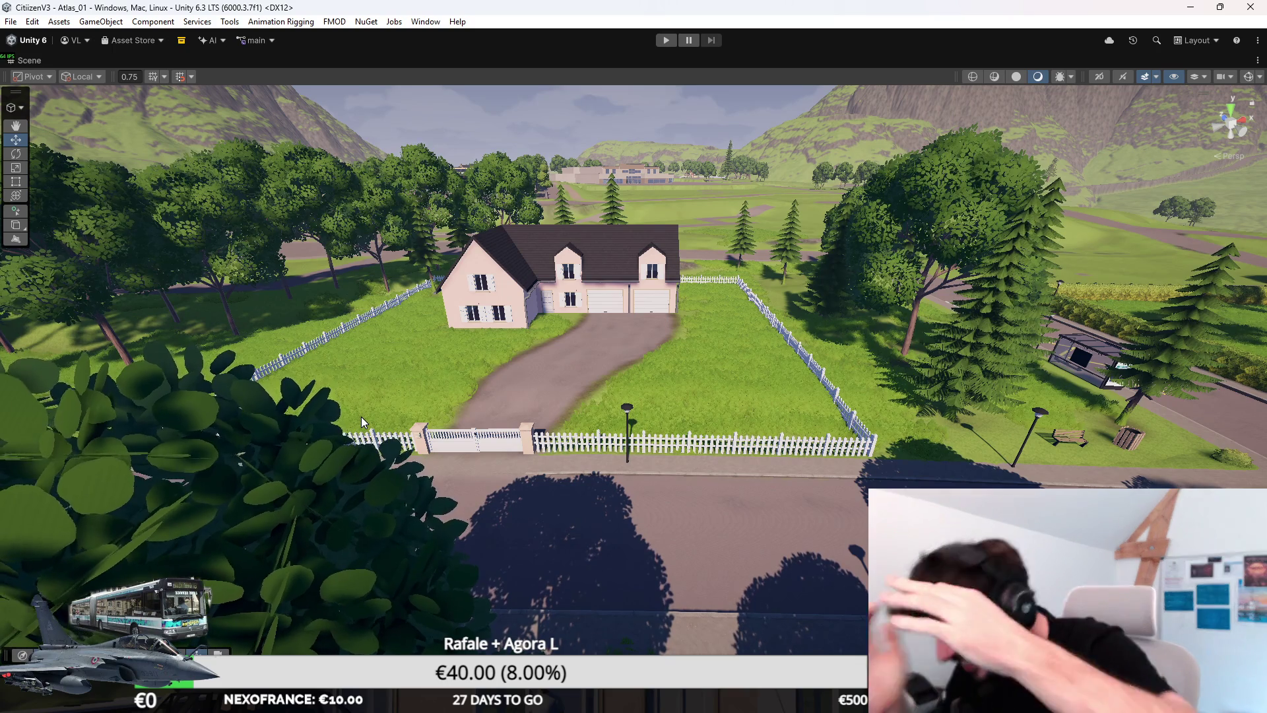
mouse_move(445, 334)
mouse_down()
mouse_move(213, 360)
mouse_move(593, 318)
mouse_move(294, 352)
mouse_up()
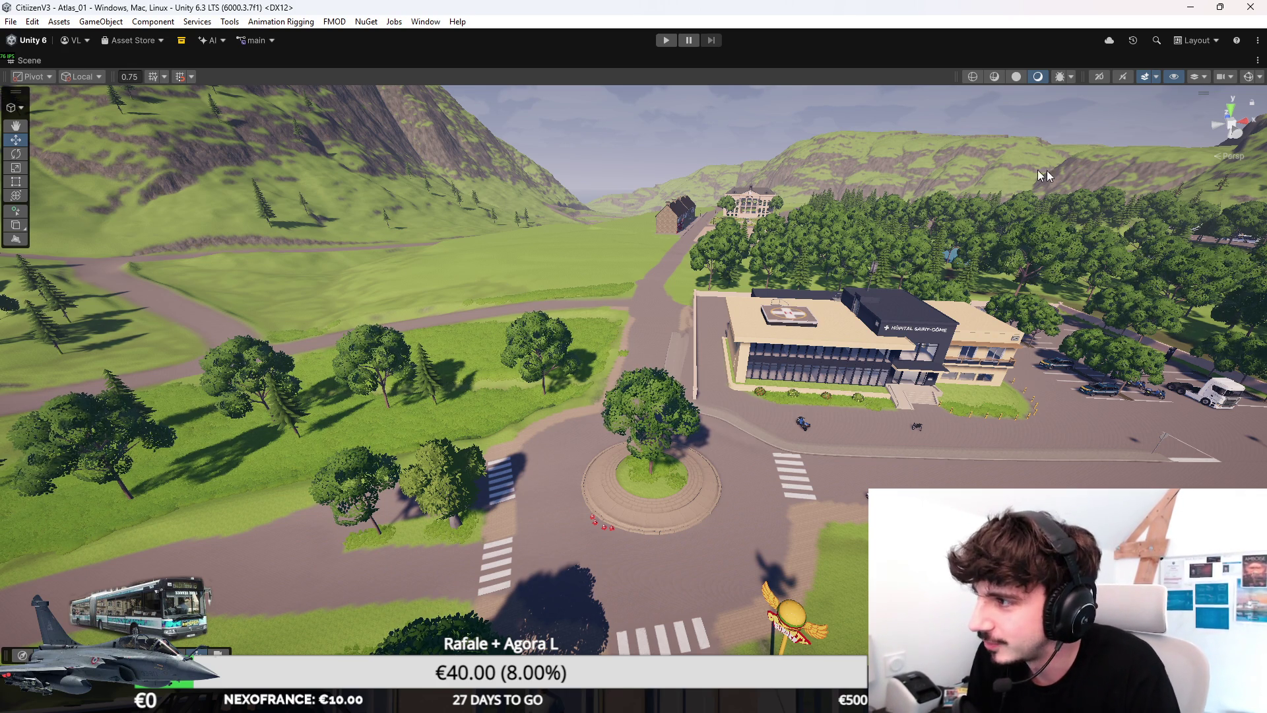
Step: Switch to the straight top-down view and zoom out to fit the whole island
click(1230, 114)
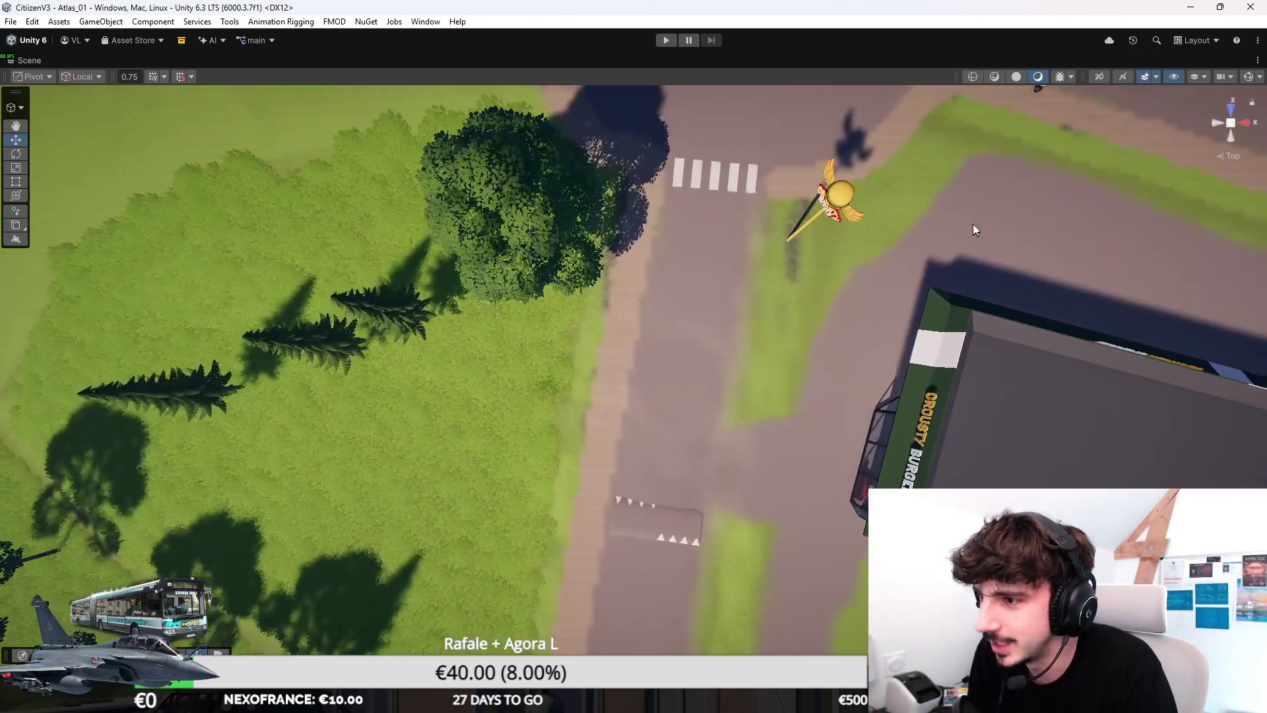
scroll(924, 224, down, 10)
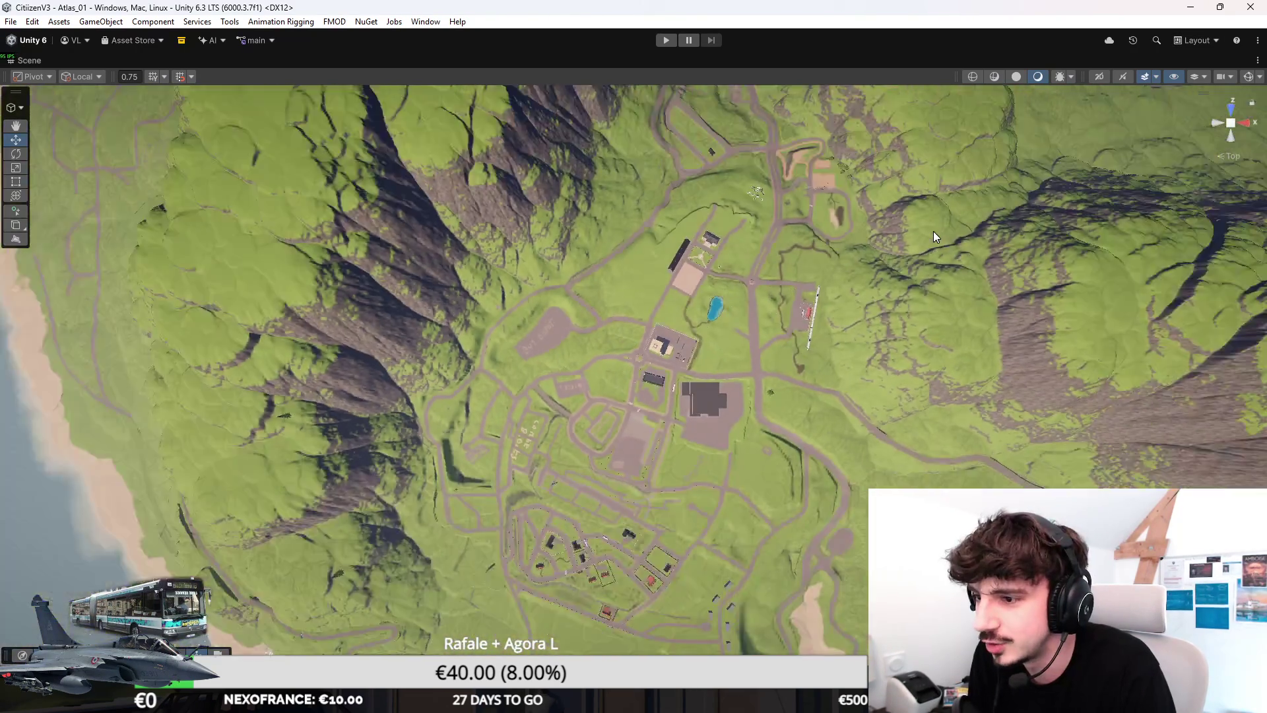
scroll(939, 239, down, 5)
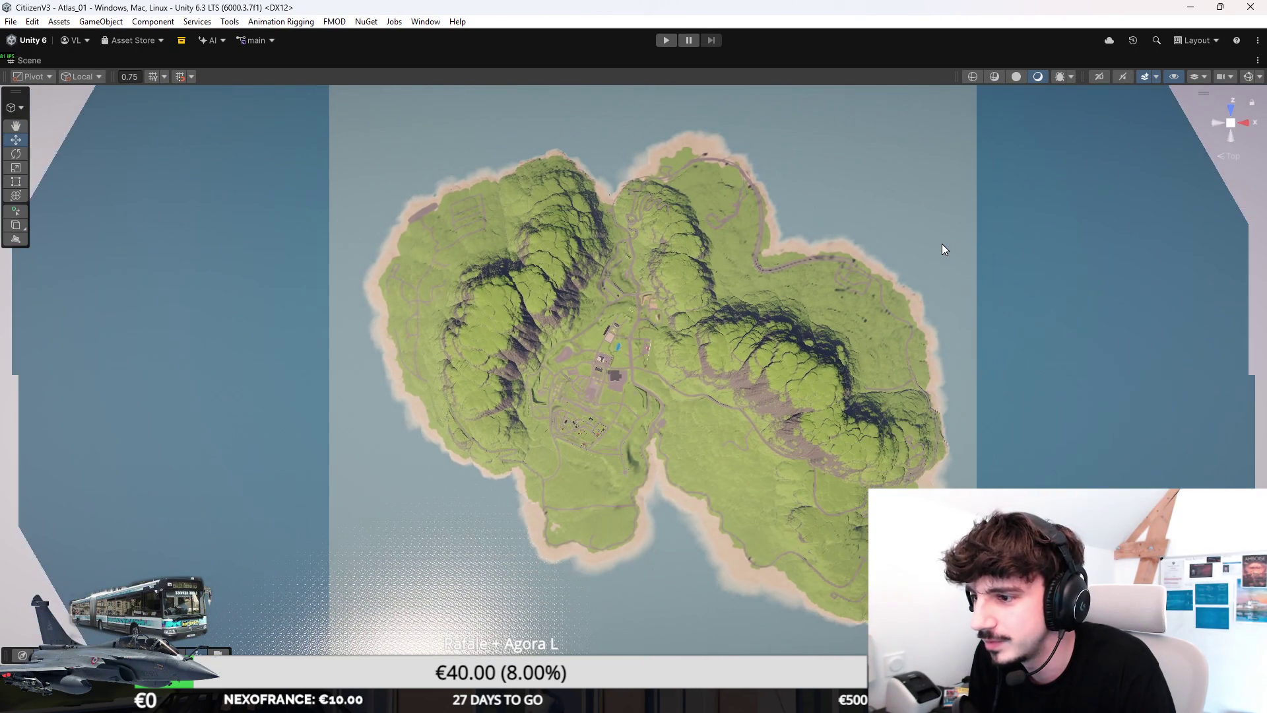
scroll(922, 228, down, 1)
Step: Launch Snipping Tool by searching 'outil' and snip the overhead island area
key(super)
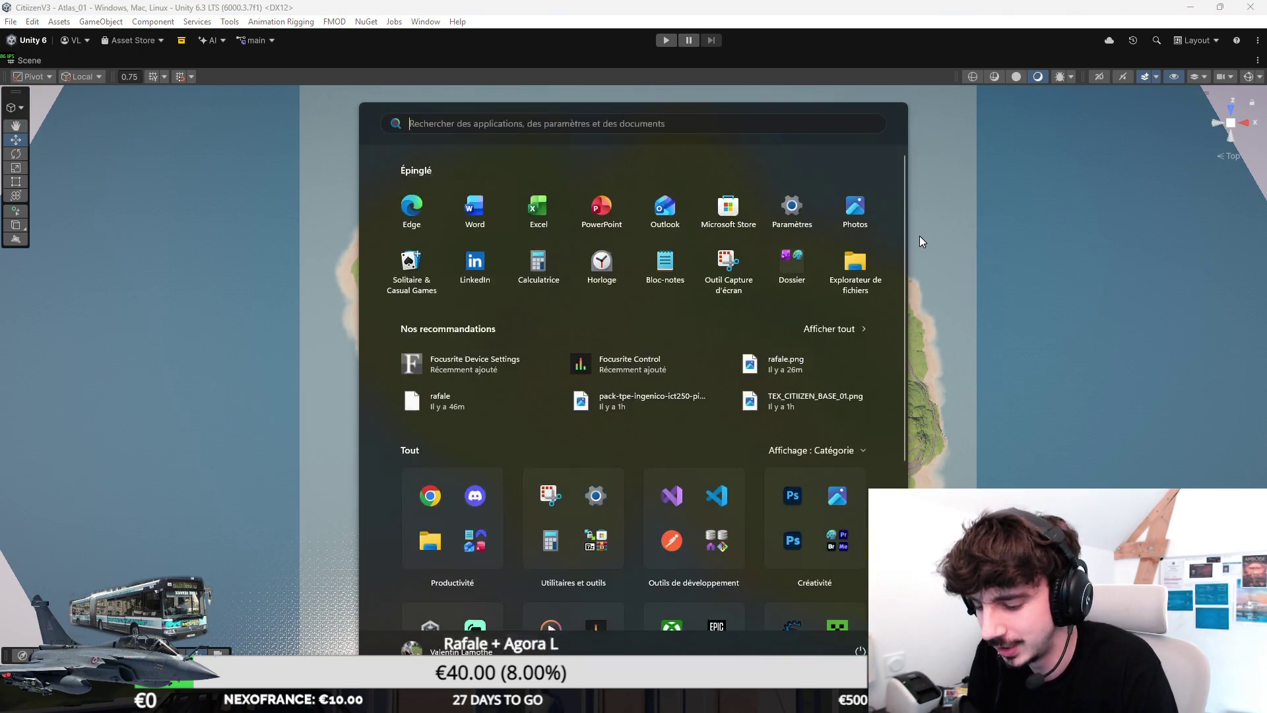
text(outil)
key(Return)
click(210, 38)
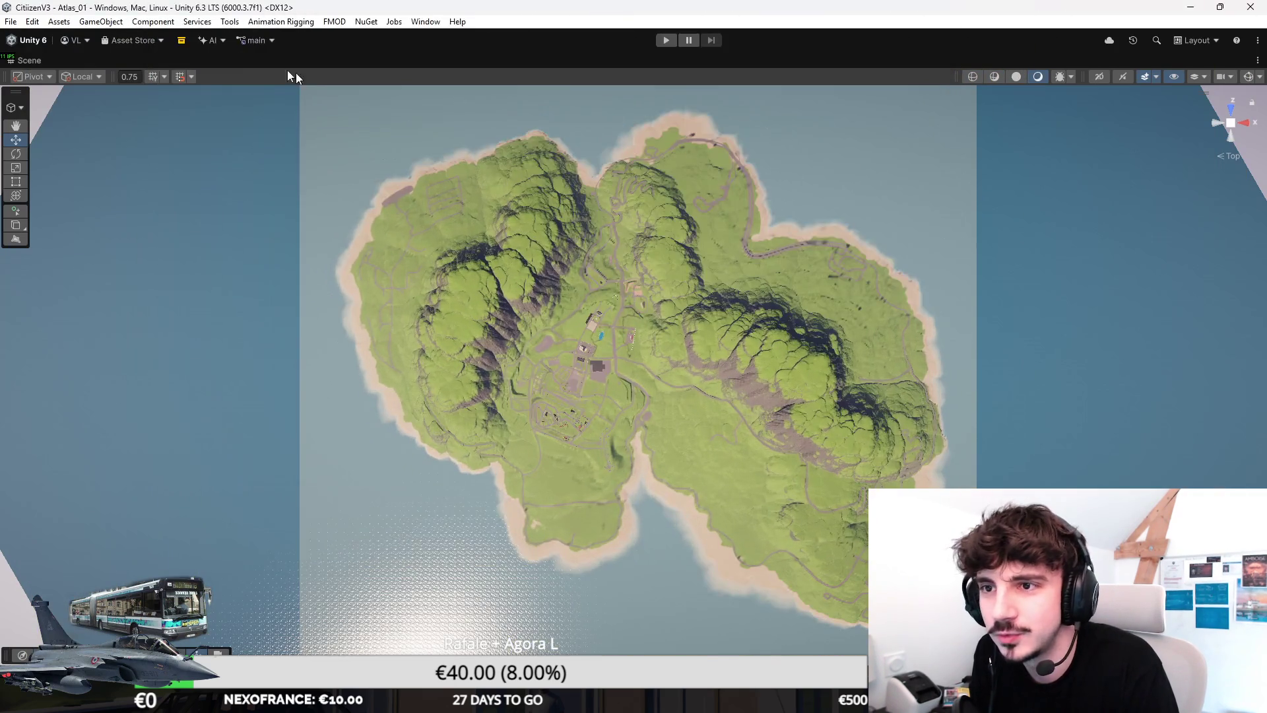
drag(301, 85, 926, 569)
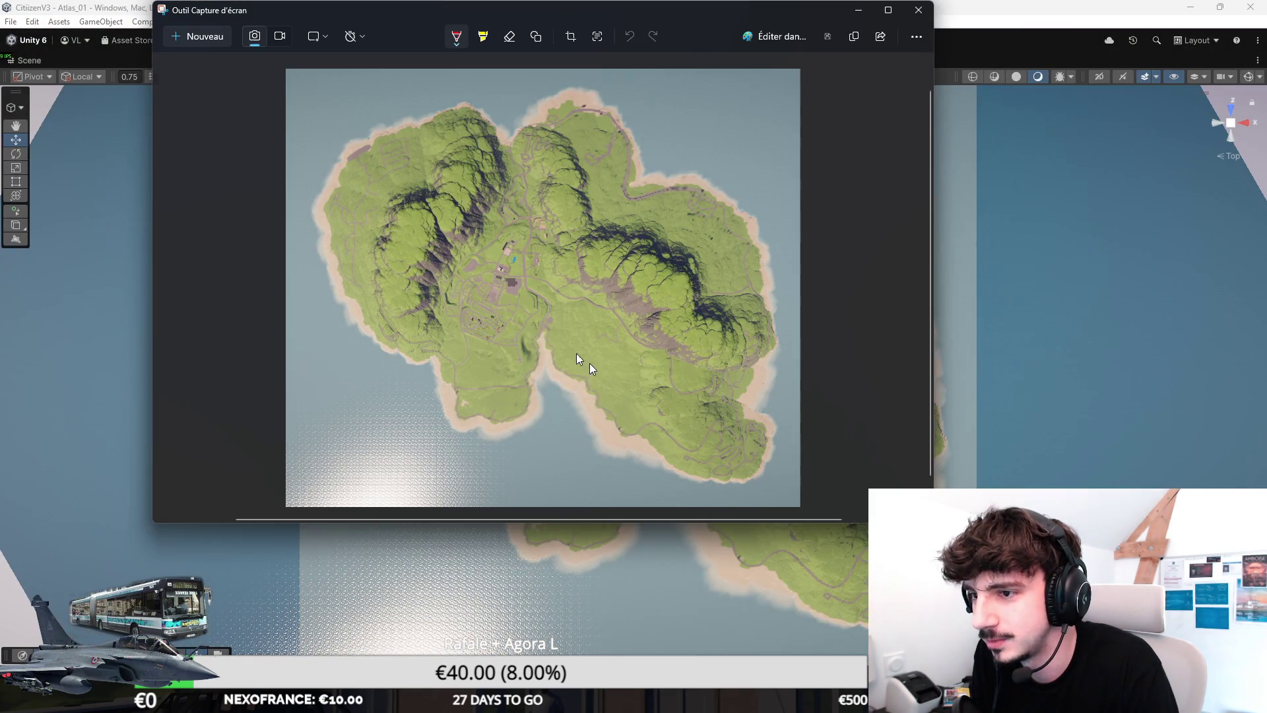
Step: Share the island snip from its context menu, then close the capture window
right_click(593, 365)
click(662, 390)
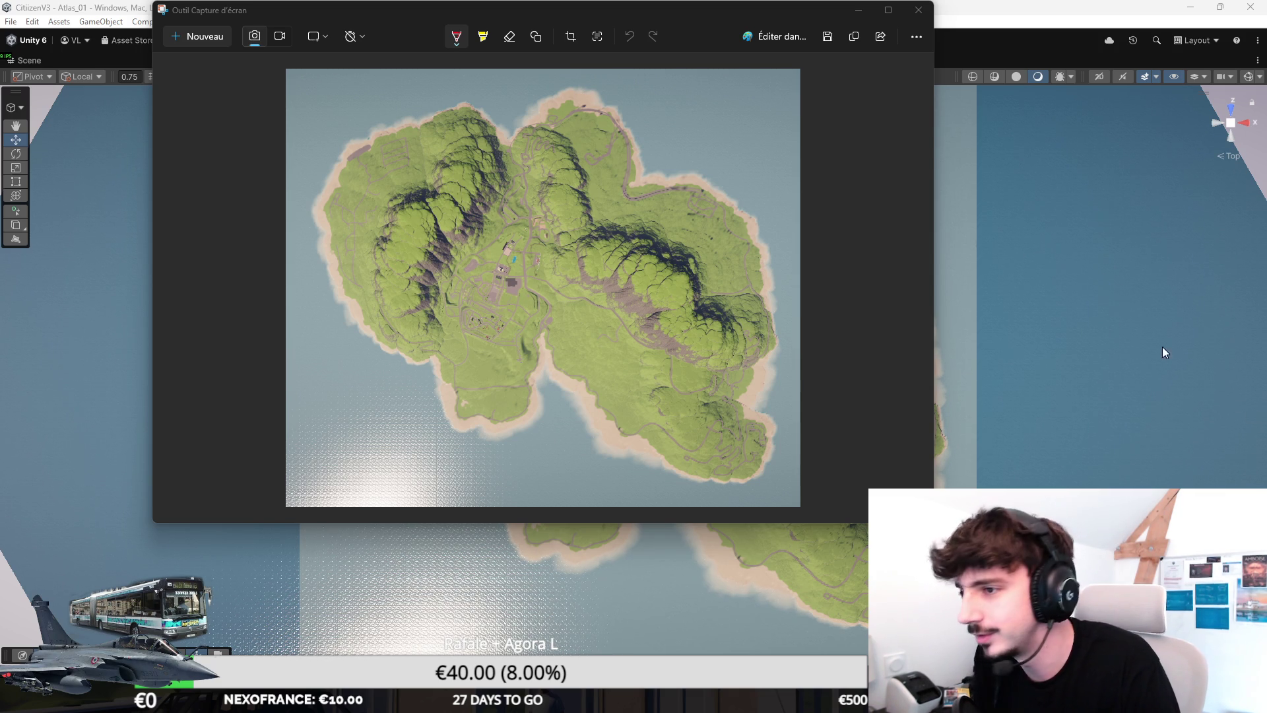
click(917, 10)
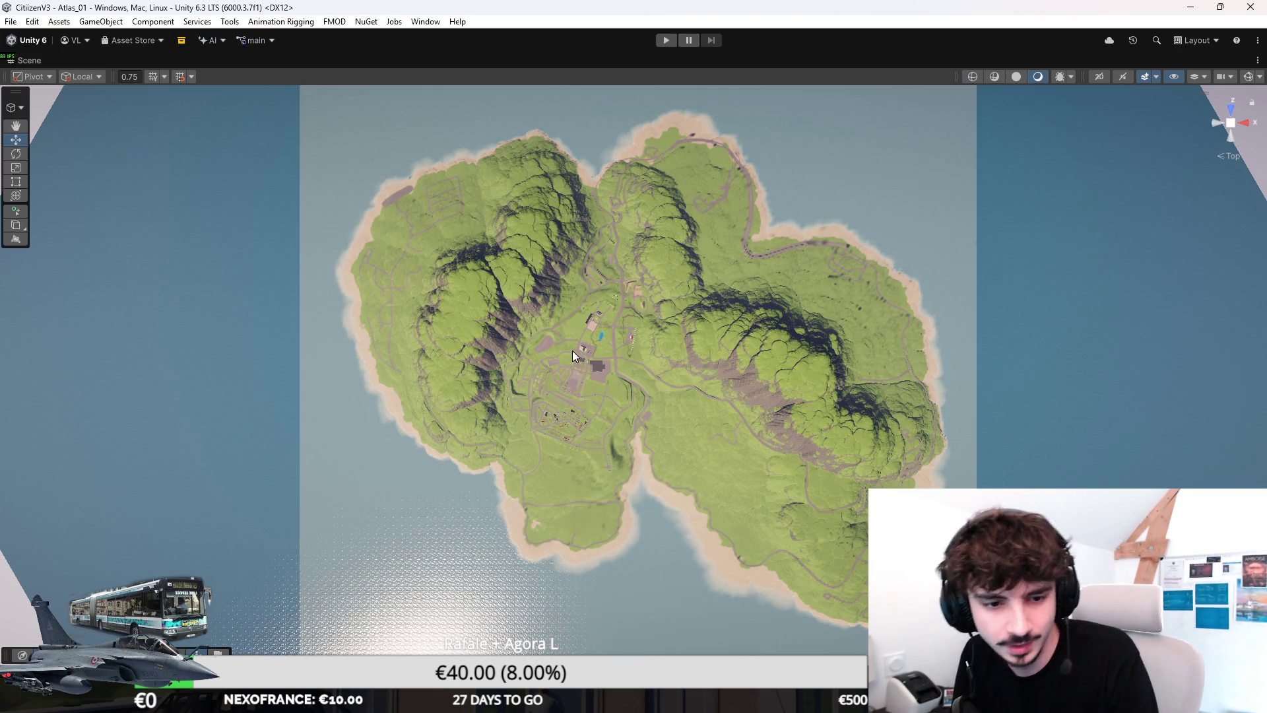
scroll(545, 350, up, 5)
Step: Tilt to perspective and fly into town, swooping past buildings toward the valley and lake
mouse_move(544, 352)
mouse_down()
mouse_move(356, 136)
mouse_move(368, 170)
mouse_move(442, 168)
mouse_up()
key(w)
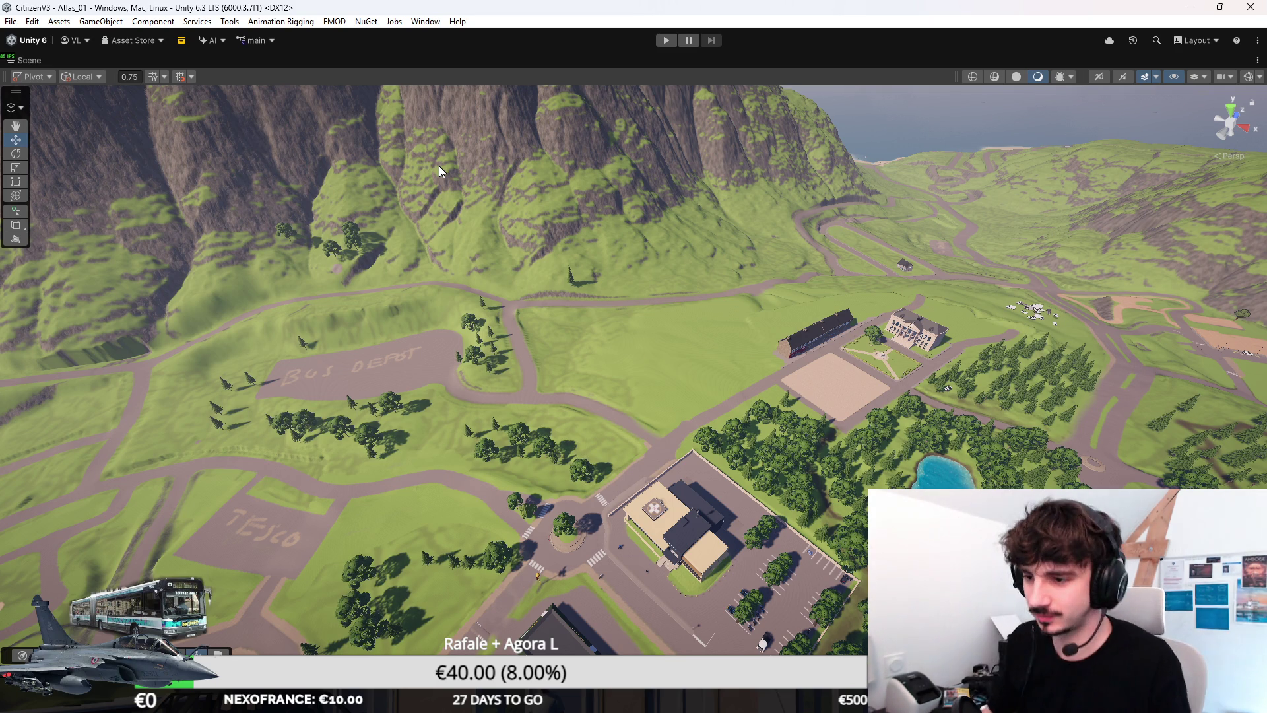
mouse_move(754, 264)
mouse_down()
mouse_move(811, 402)
mouse_move(818, 304)
mouse_move(662, 311)
mouse_move(688, 349)
mouse_move(632, 230)
mouse_up()
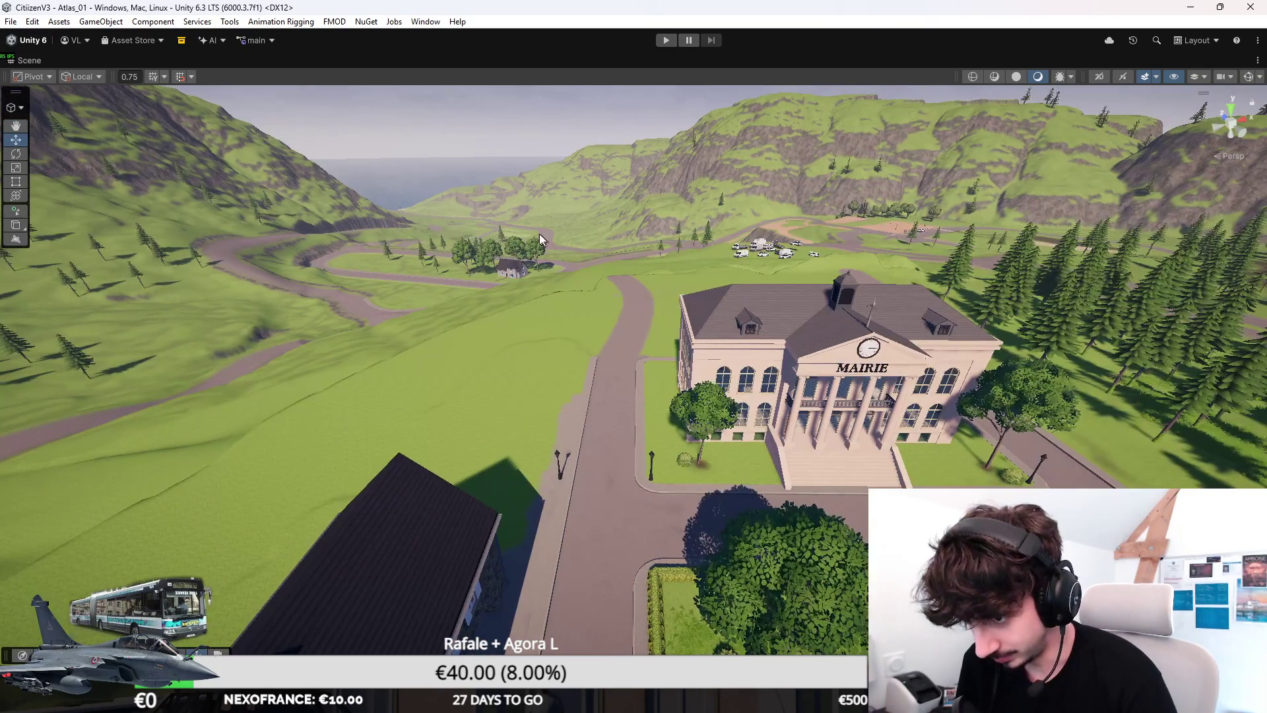
mouse_move(540, 234)
mouse_down()
mouse_move(560, 393)
mouse_move(566, 348)
mouse_move(481, 275)
mouse_move(518, 321)
mouse_up()
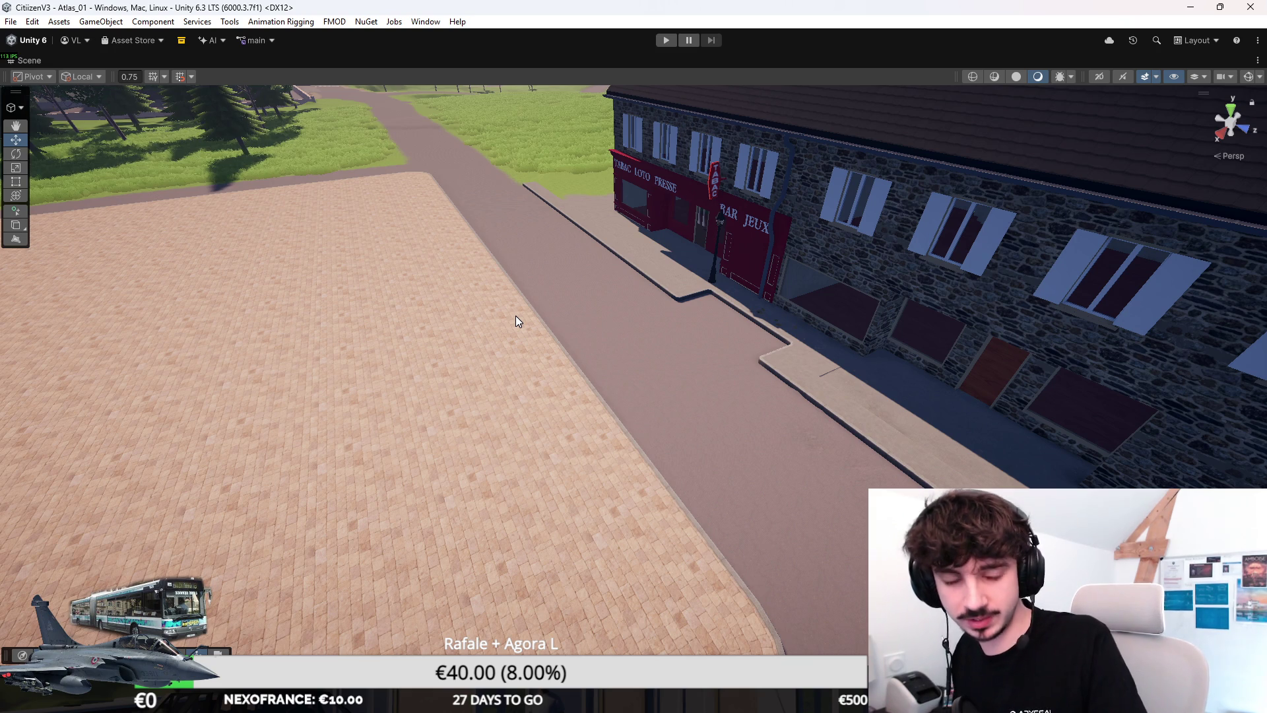
mouse_move(516, 315)
mouse_down()
mouse_move(542, 255)
mouse_move(393, 320)
mouse_move(933, 286)
mouse_move(944, 323)
mouse_up()
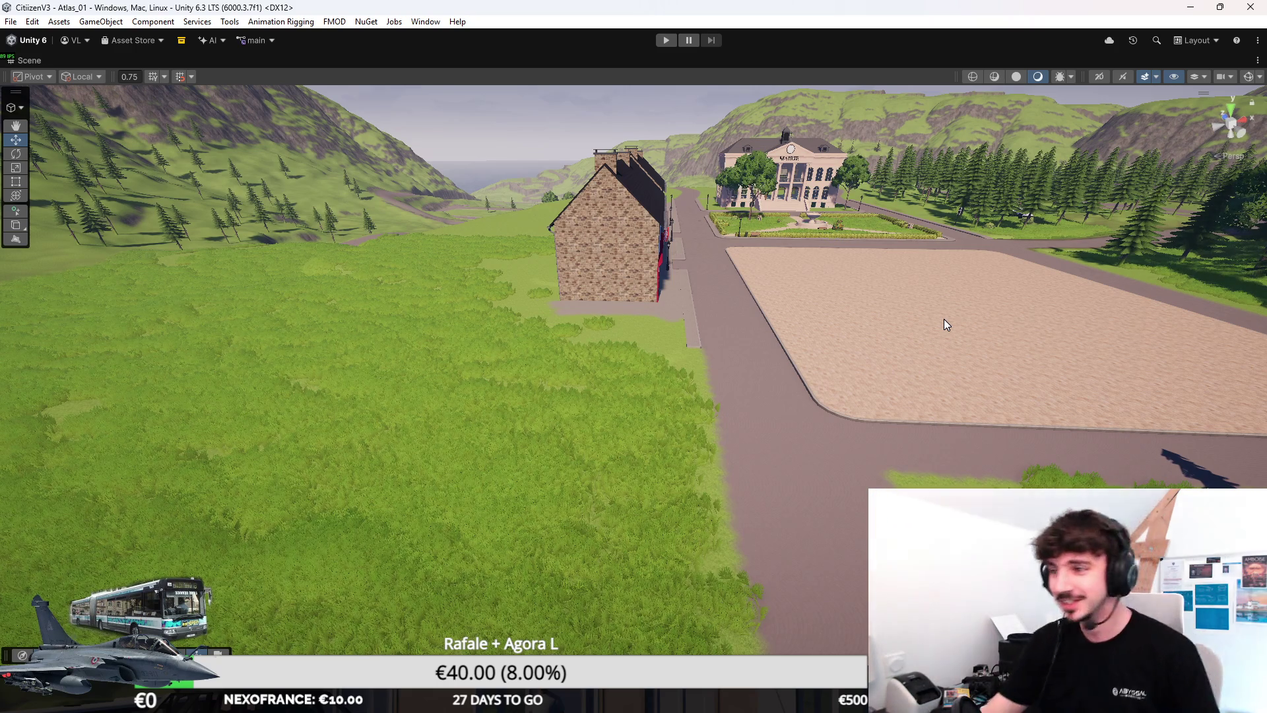
mouse_move(849, 351)
mouse_down()
mouse_move(797, 377)
mouse_move(990, 383)
mouse_move(991, 414)
mouse_move(758, 334)
mouse_move(658, 340)
mouse_move(869, 371)
mouse_move(824, 378)
mouse_move(599, 357)
mouse_move(590, 330)
mouse_up()
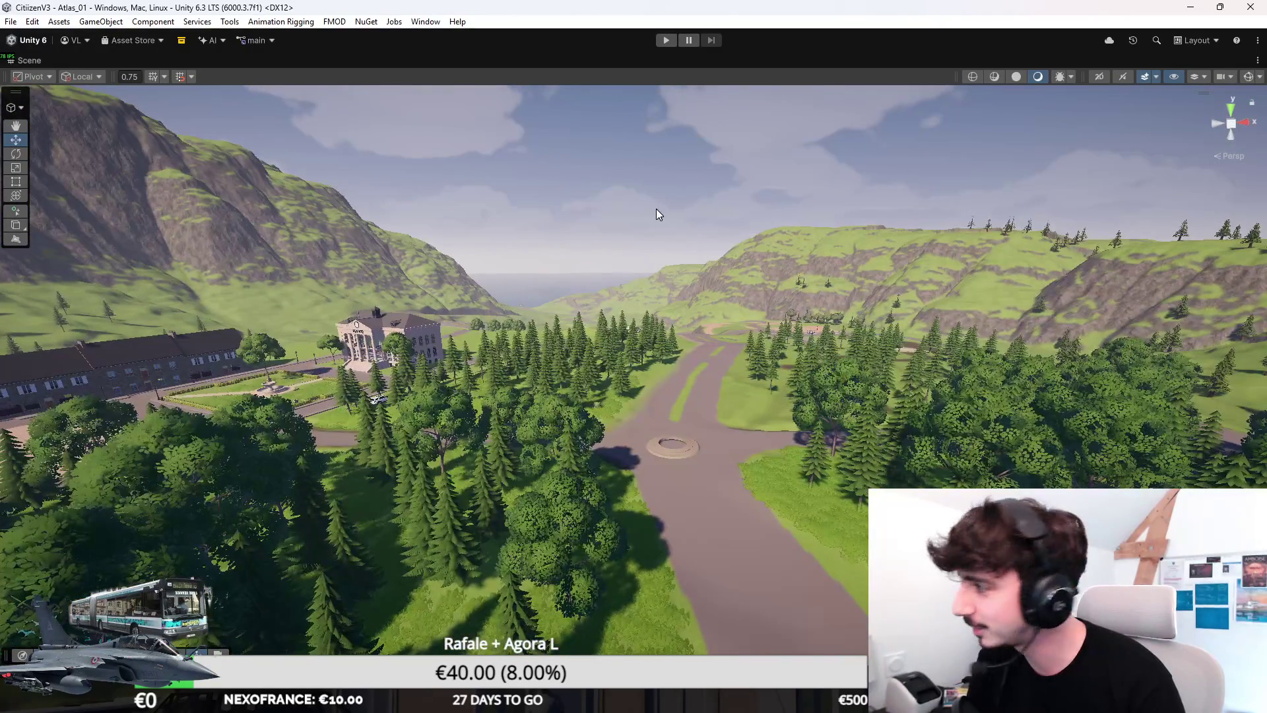
key(w)
drag(655, 210, 636, 213)
key(w)
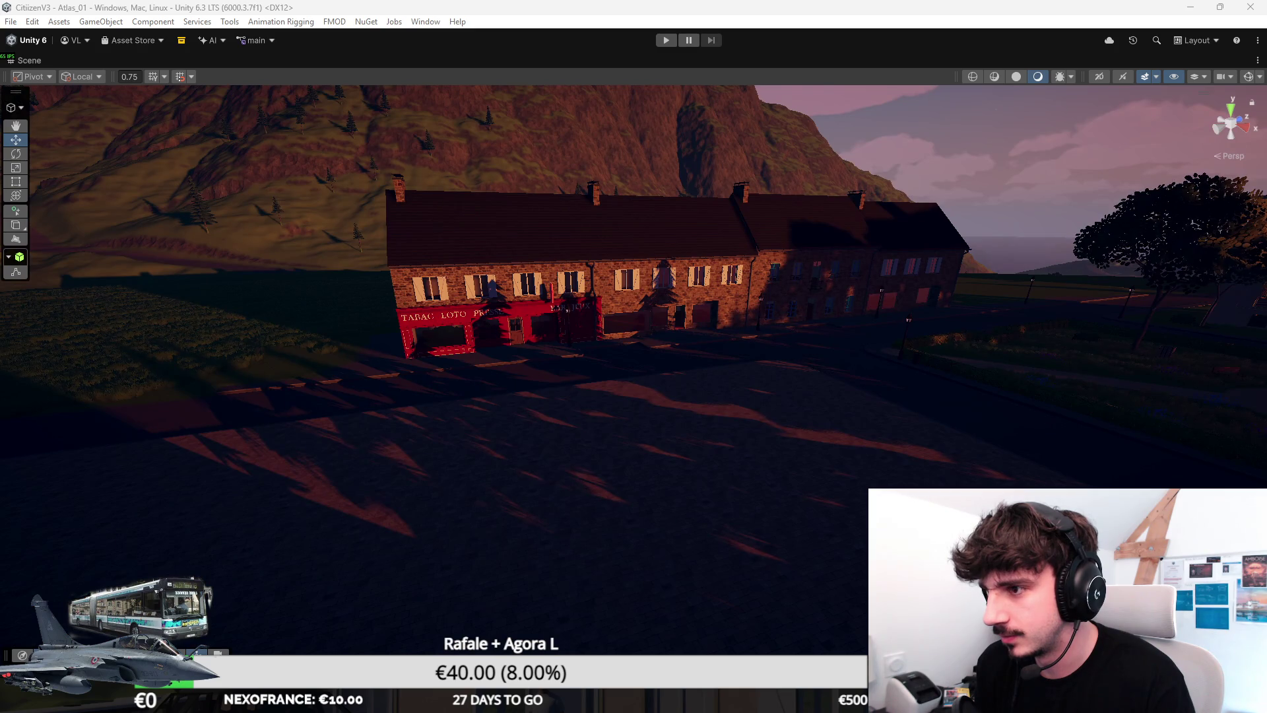
drag(99, 212, 217, 223)
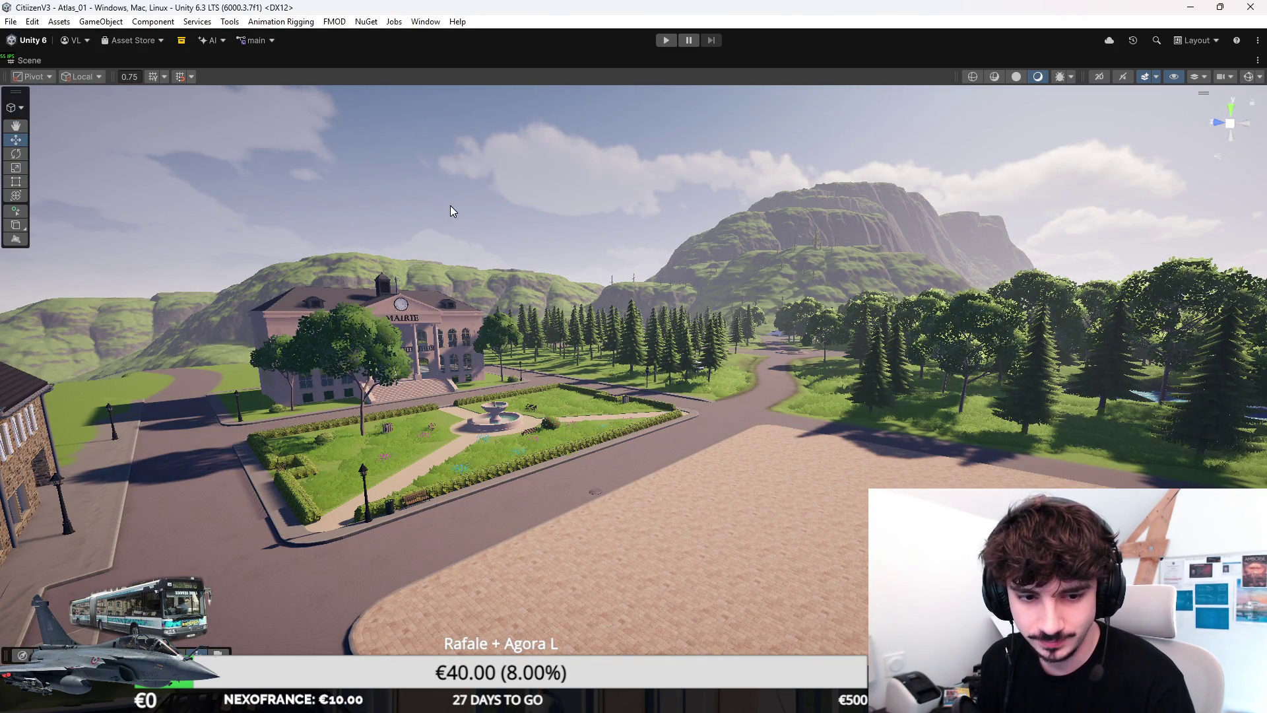
mouse_move(450, 204)
mouse_down()
mouse_move(746, 345)
mouse_move(702, 339)
mouse_move(886, 353)
mouse_move(846, 335)
mouse_up()
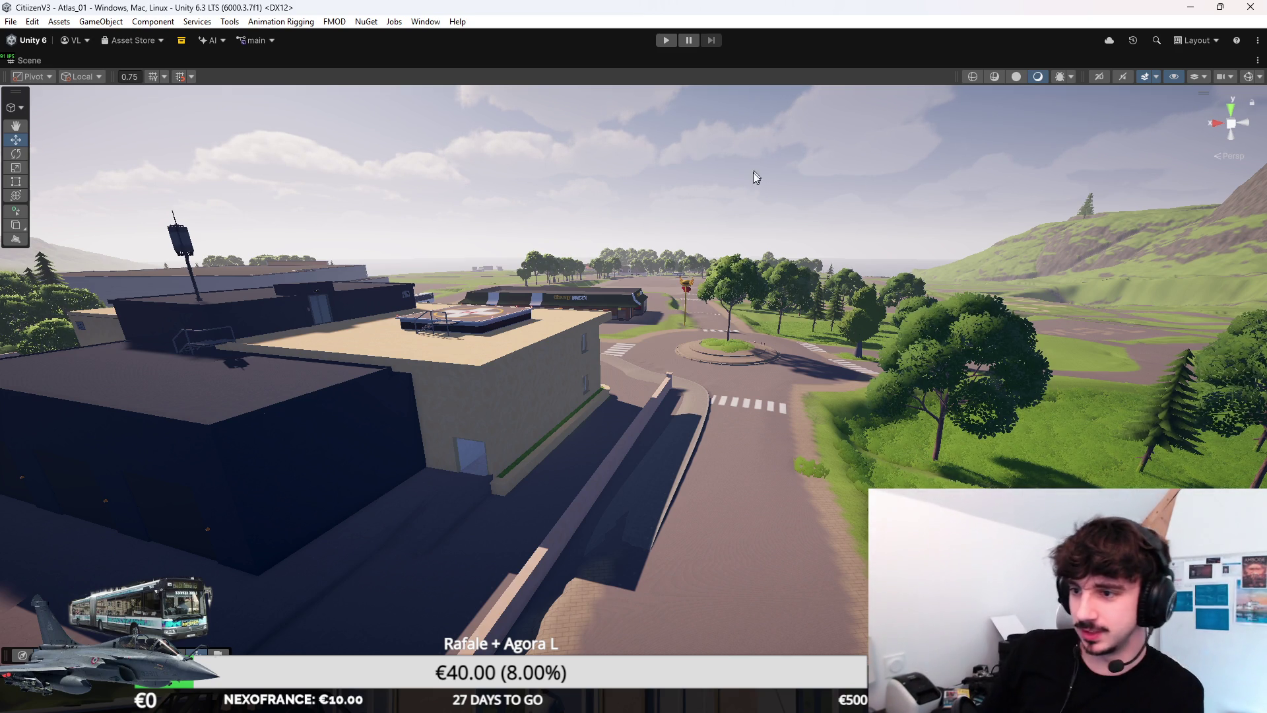
mouse_move(753, 172)
mouse_down()
mouse_move(716, 245)
mouse_move(602, 204)
mouse_move(507, 212)
mouse_move(736, 274)
mouse_up()
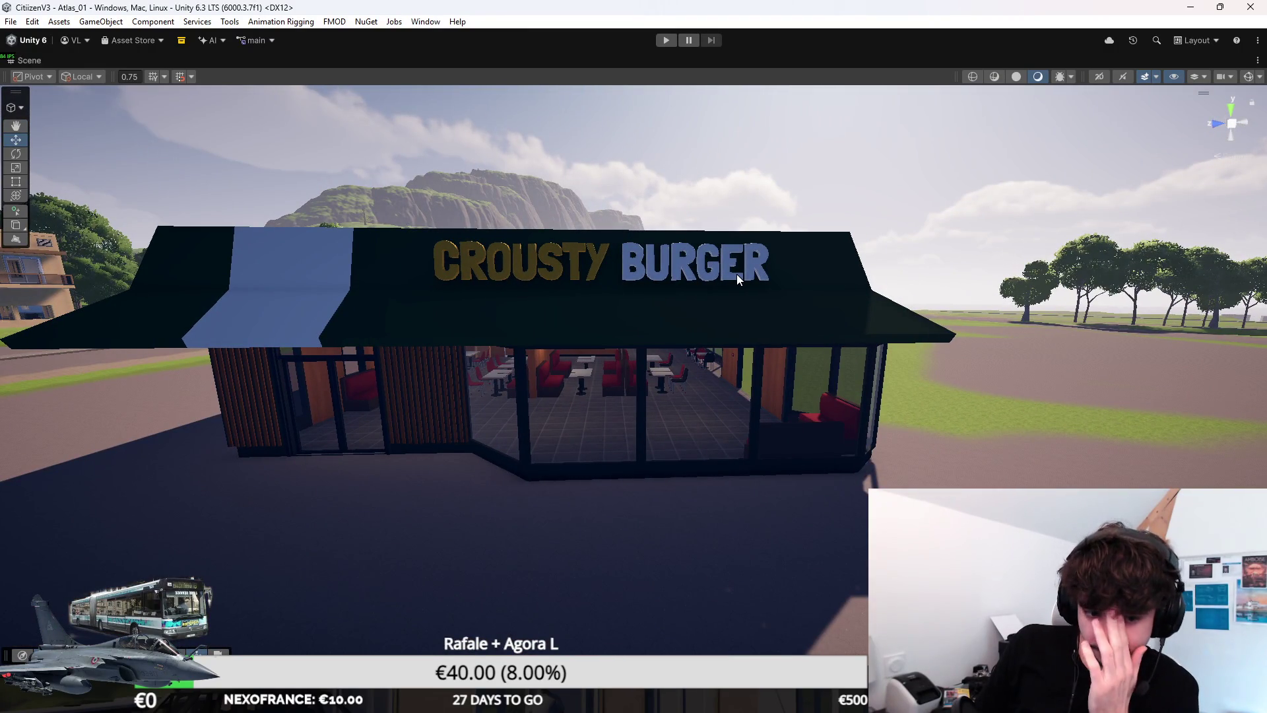
drag(892, 275, 655, 268)
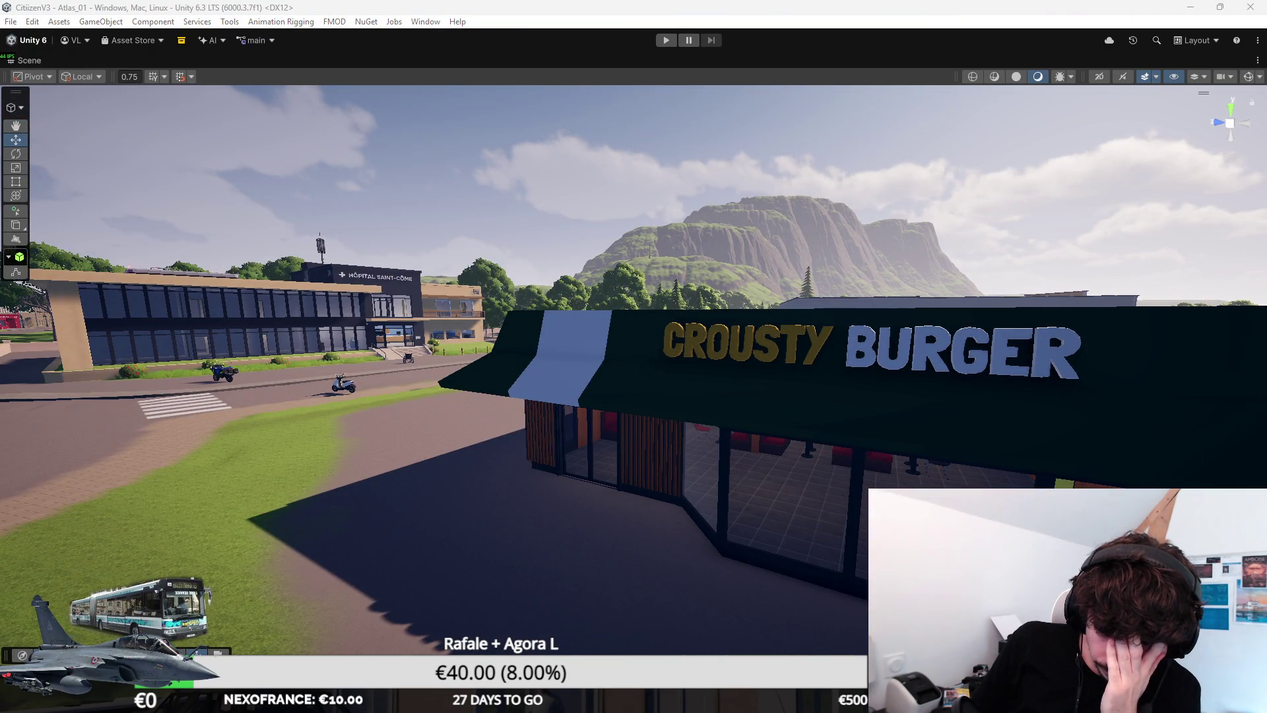
drag(462, 330, 607, 329)
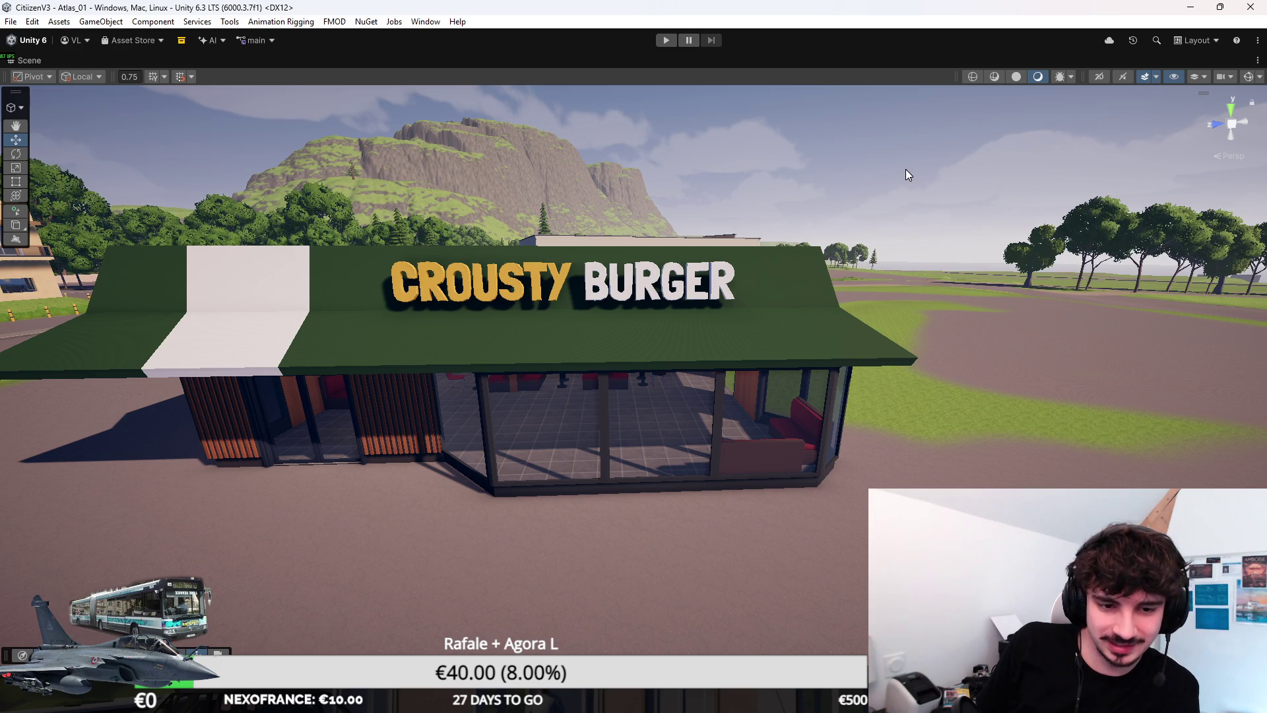
drag(906, 171, 703, 229)
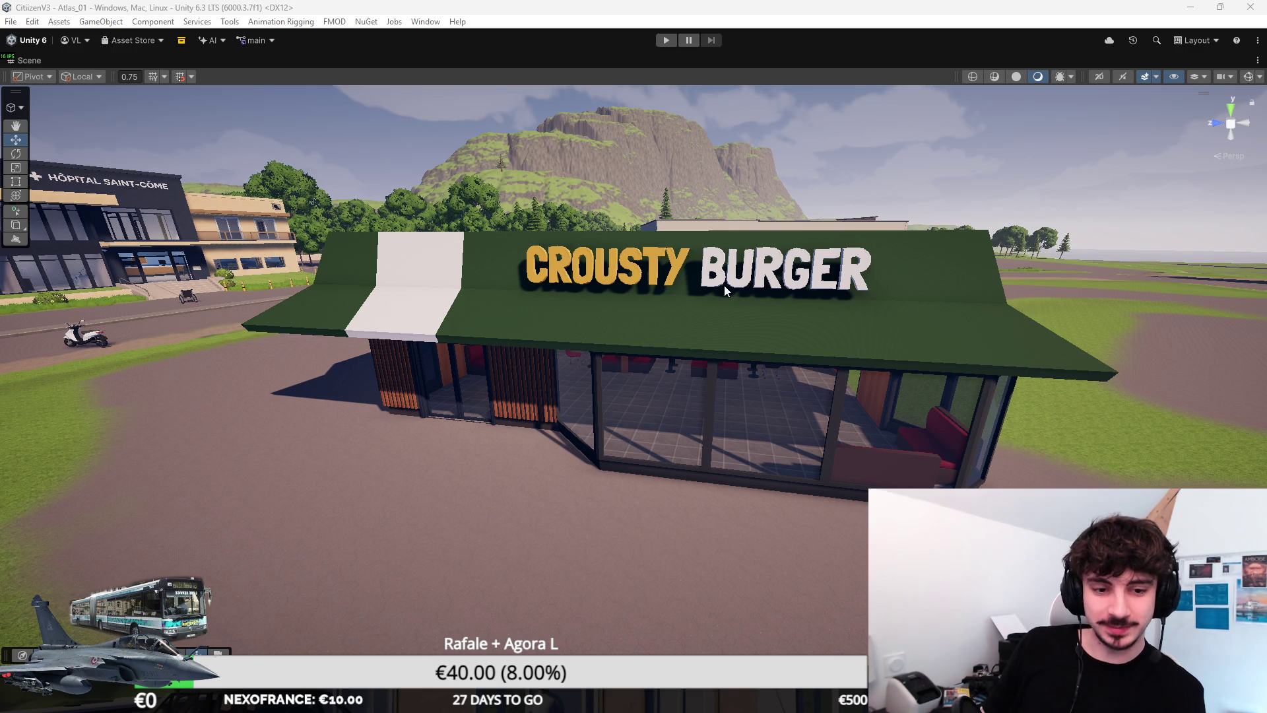
scroll(723, 285, up, 2)
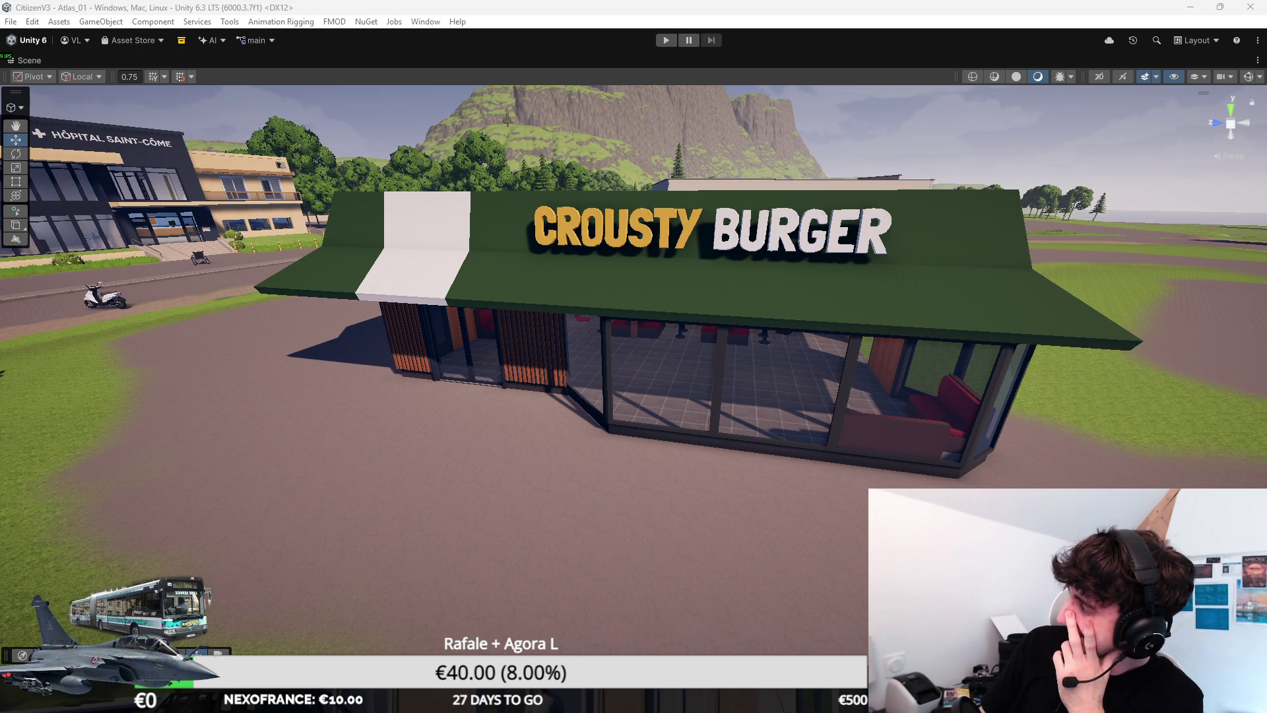
Step: Switch to the Chrome window with the blue-route island map and maximize it
key(alt+Tab)
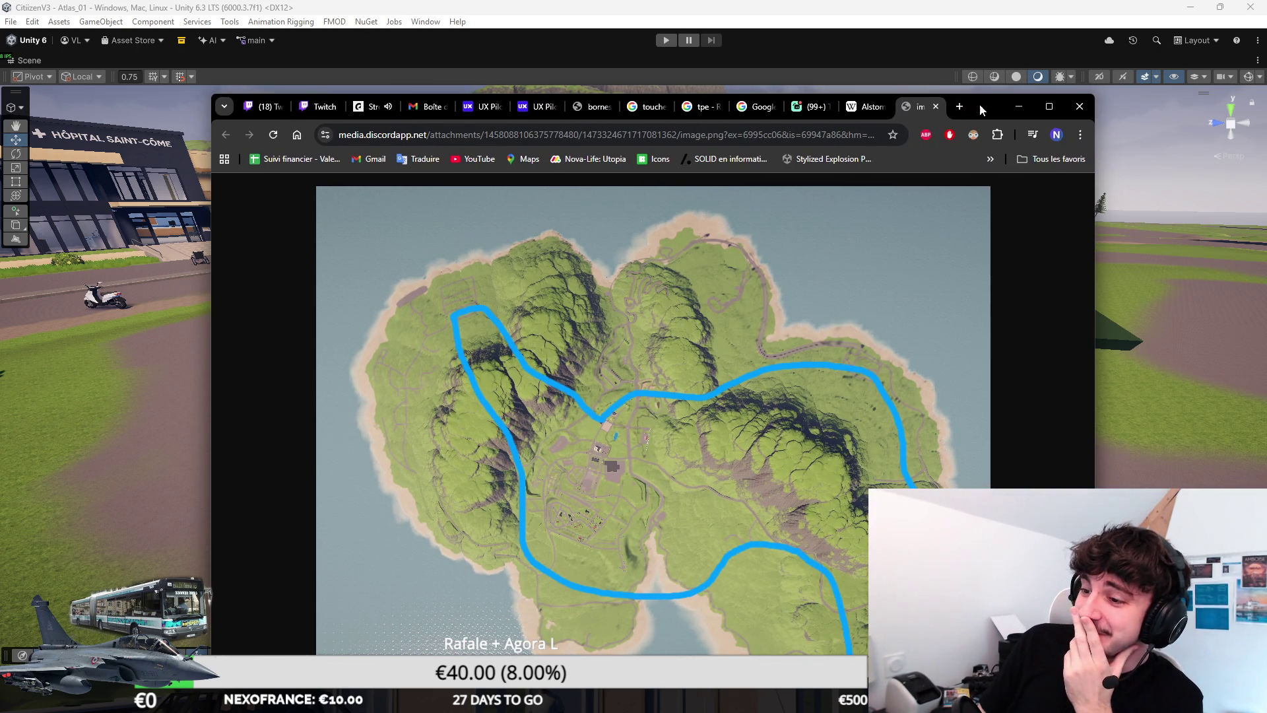
double_click(979, 104)
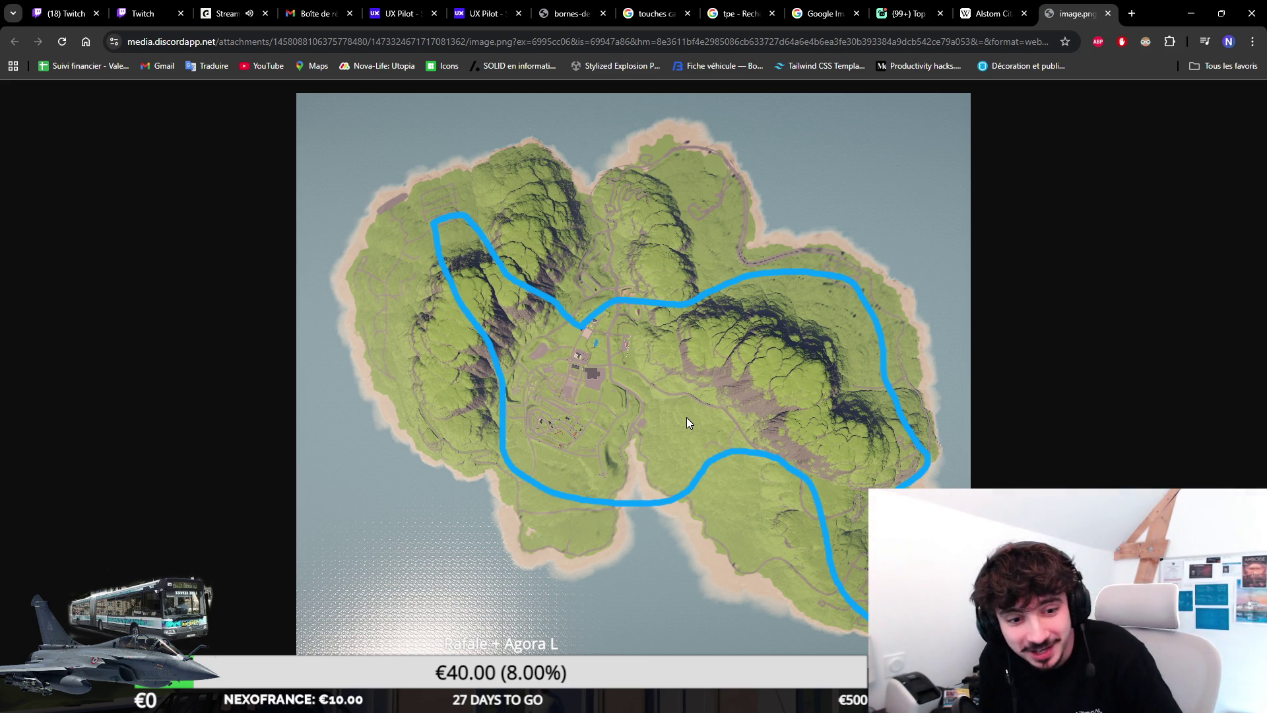
Step: Minimize Chrome and pull the Scene view back from the Crousty Burger restaurant
click(1191, 13)
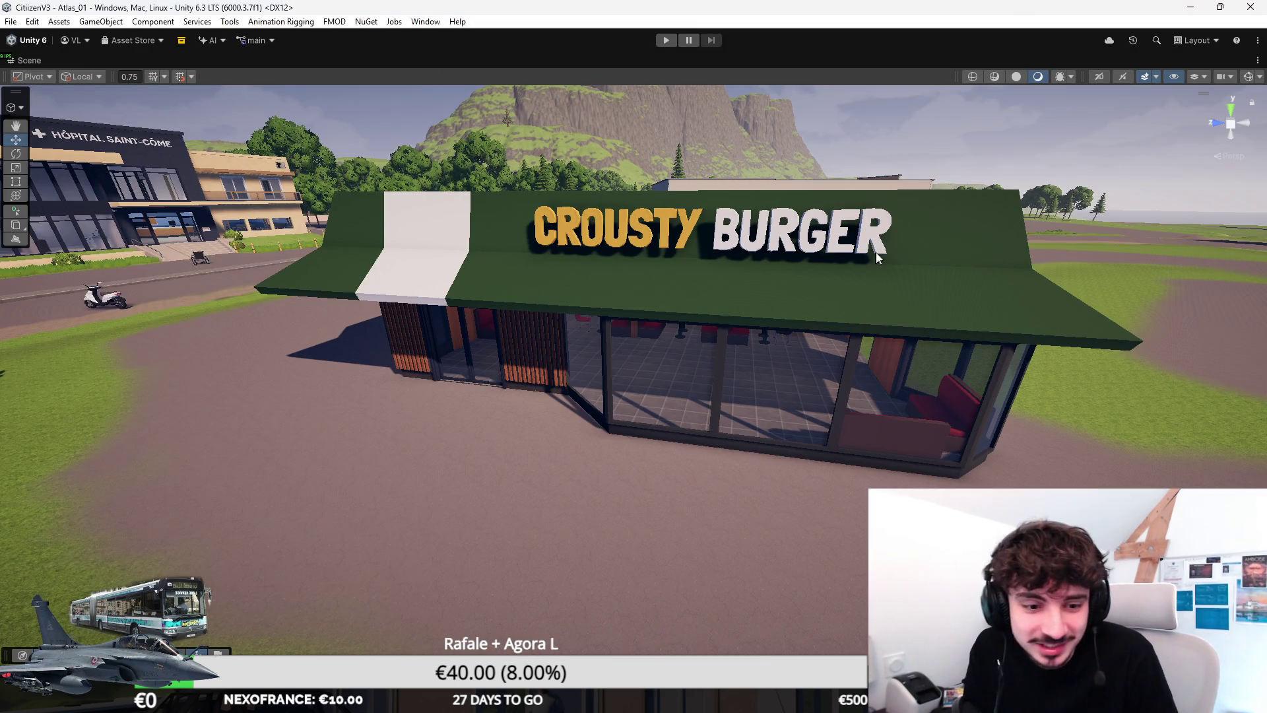
scroll(868, 226, down, 4)
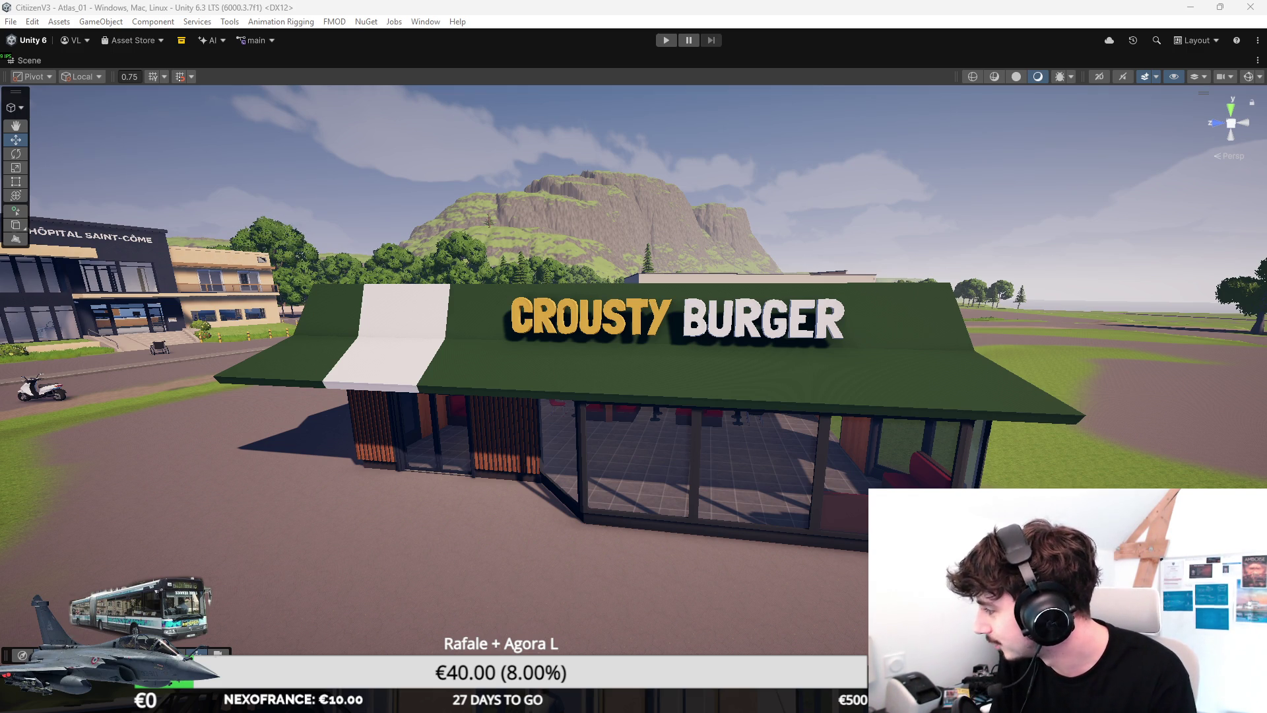
Step: Bring up Chrome's maximized island map and zoom in on the red town route
key(alt+Tab)
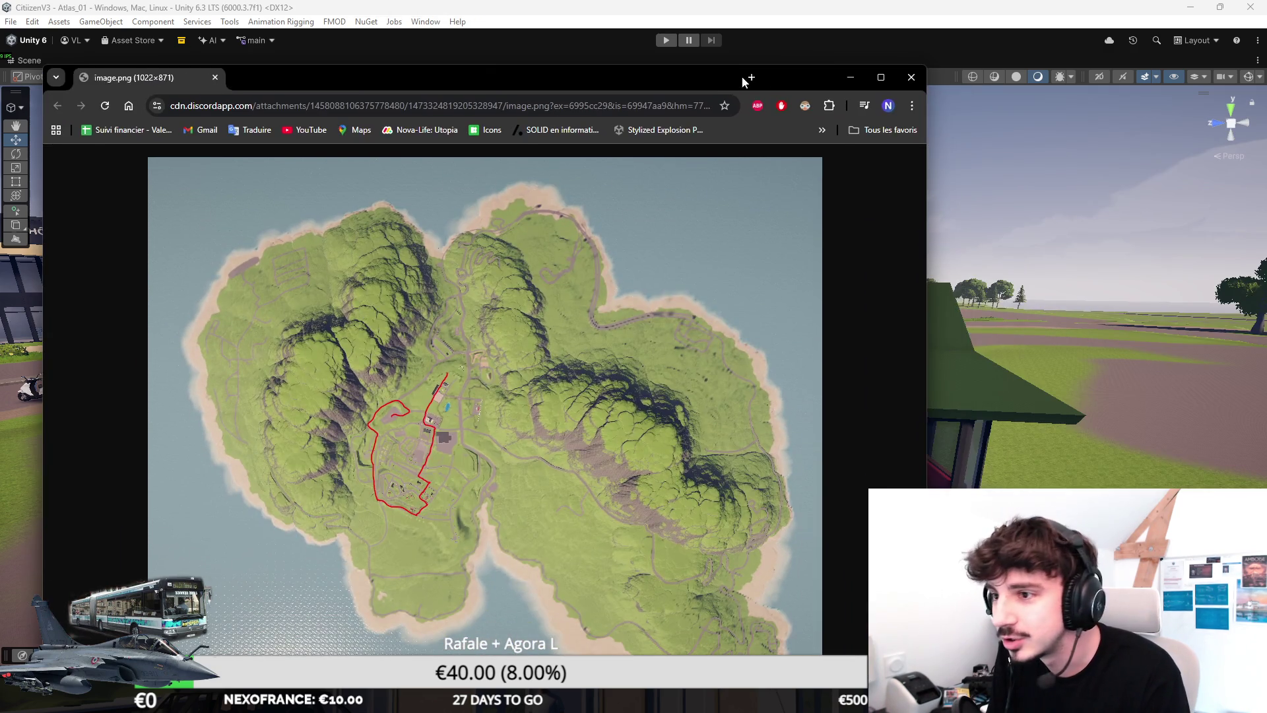
key(super+Up)
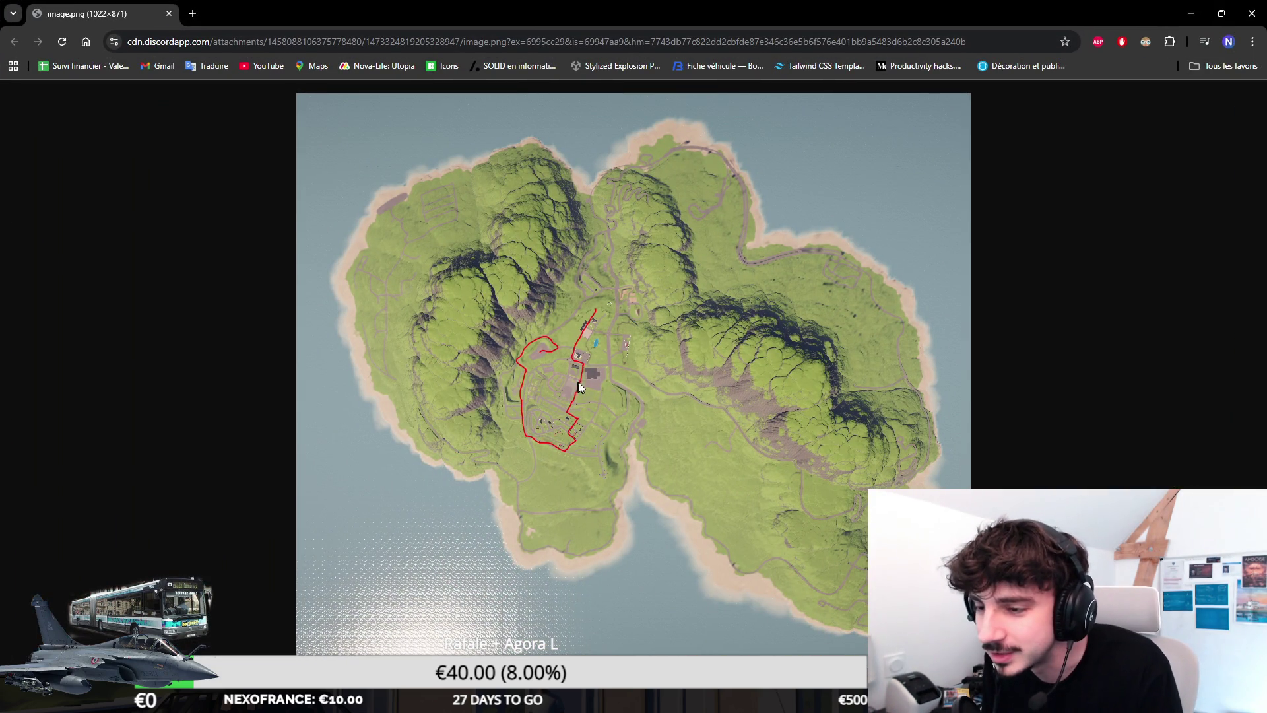
scroll(598, 381, up, 7)
scroll(827, 365, down, 1)
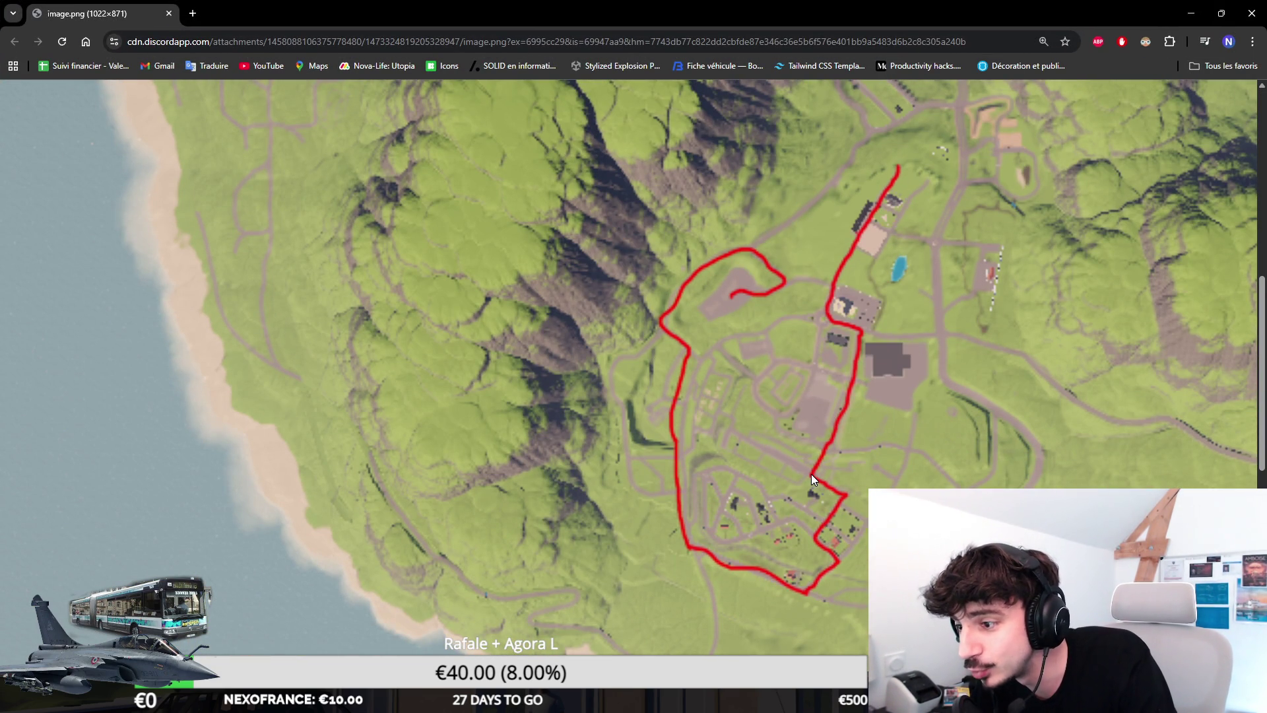
scroll(845, 500, up, 1)
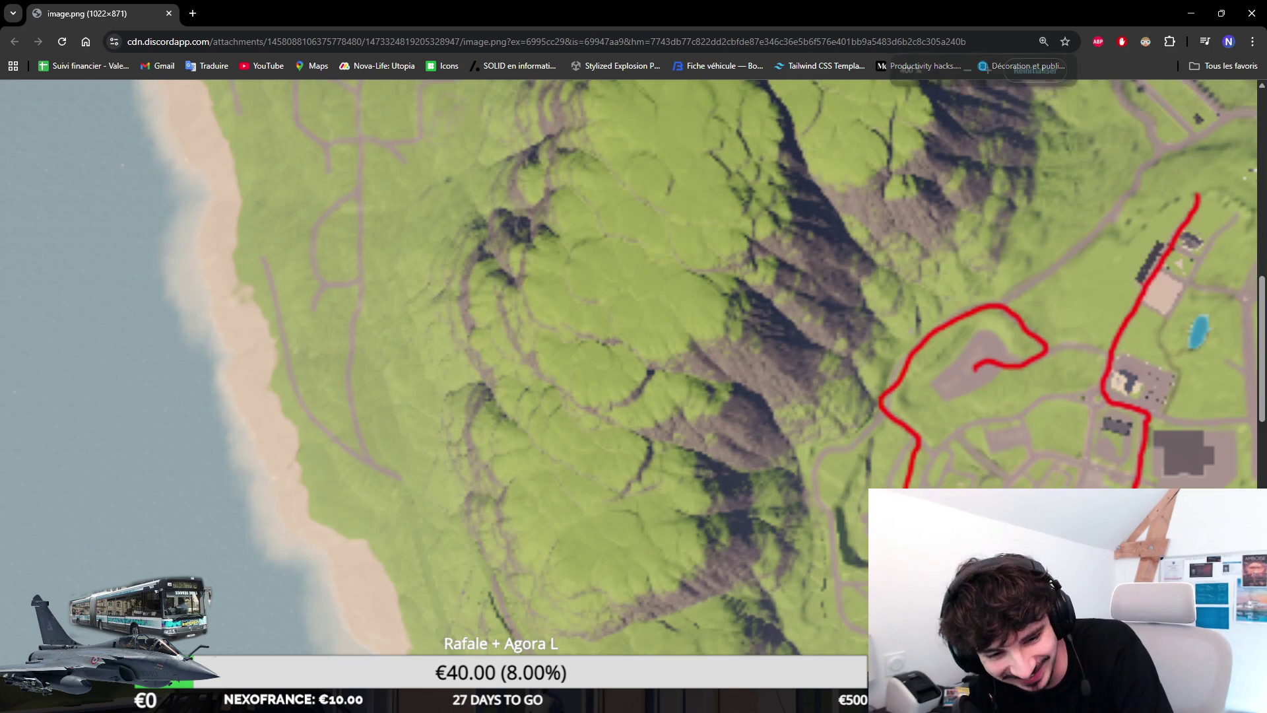
scroll(628, 366, down, 1)
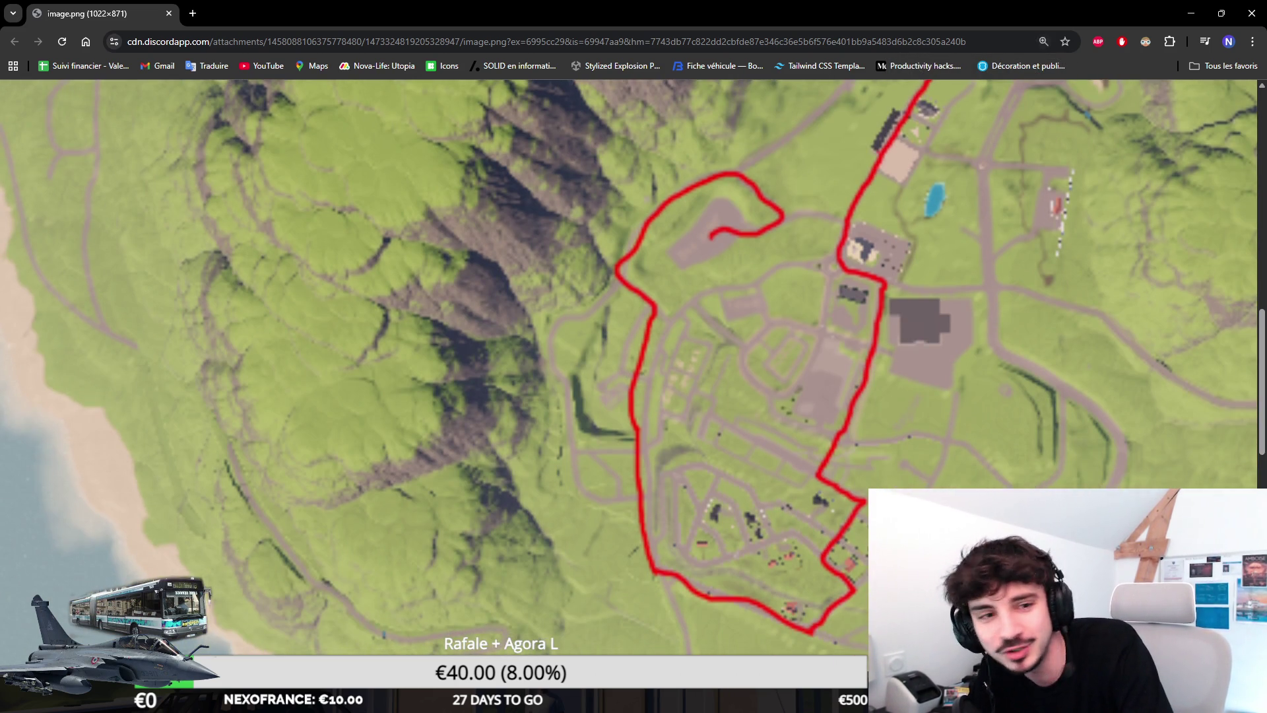
Step: Pan along the route at close zoom, then reset the map image to normal size
scroll(628, 367, right, 3)
scroll(628, 367, down, 1)
scroll(628, 366, right, 1)
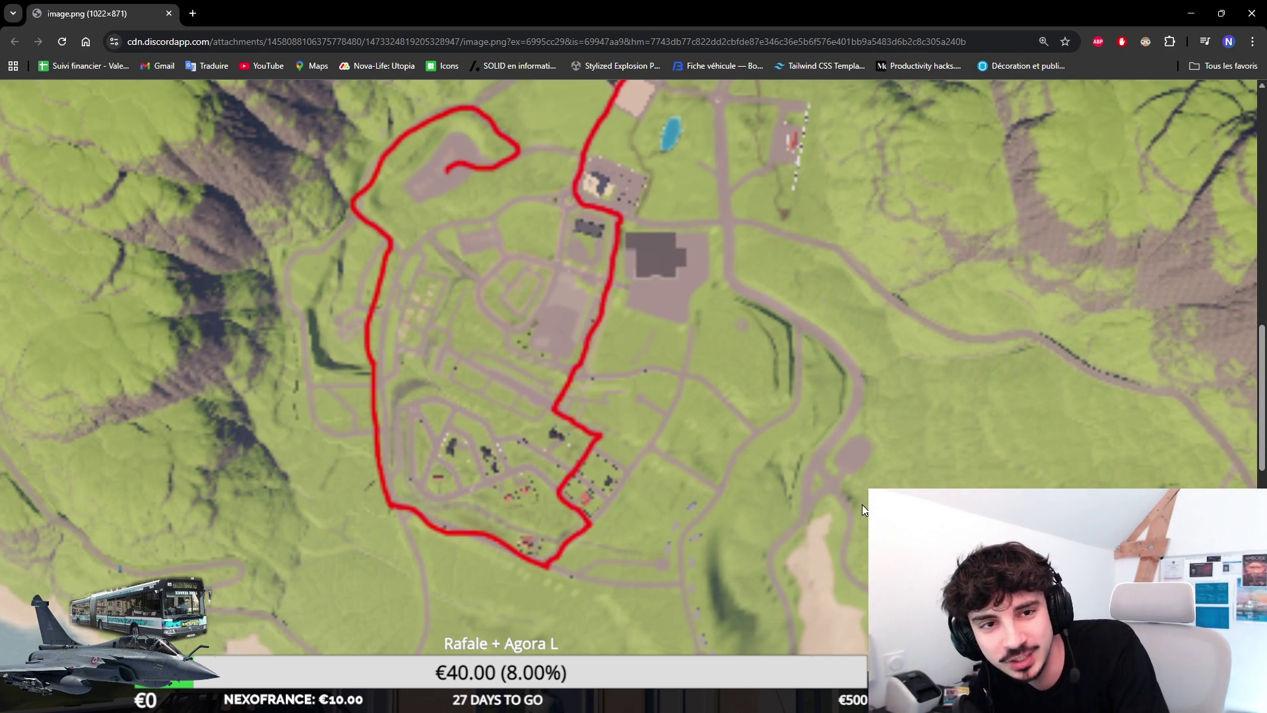
scroll(745, 445, up, 2)
scroll(745, 446, down, 1)
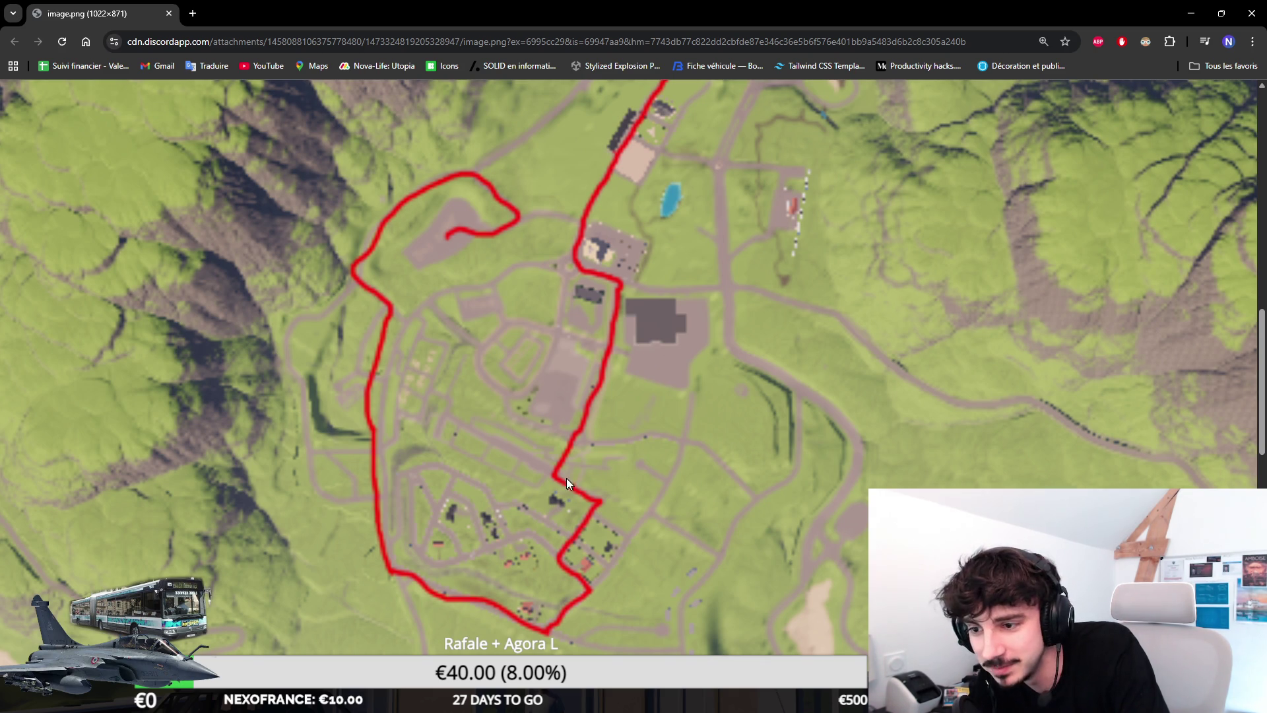
key(ctrl+minus)
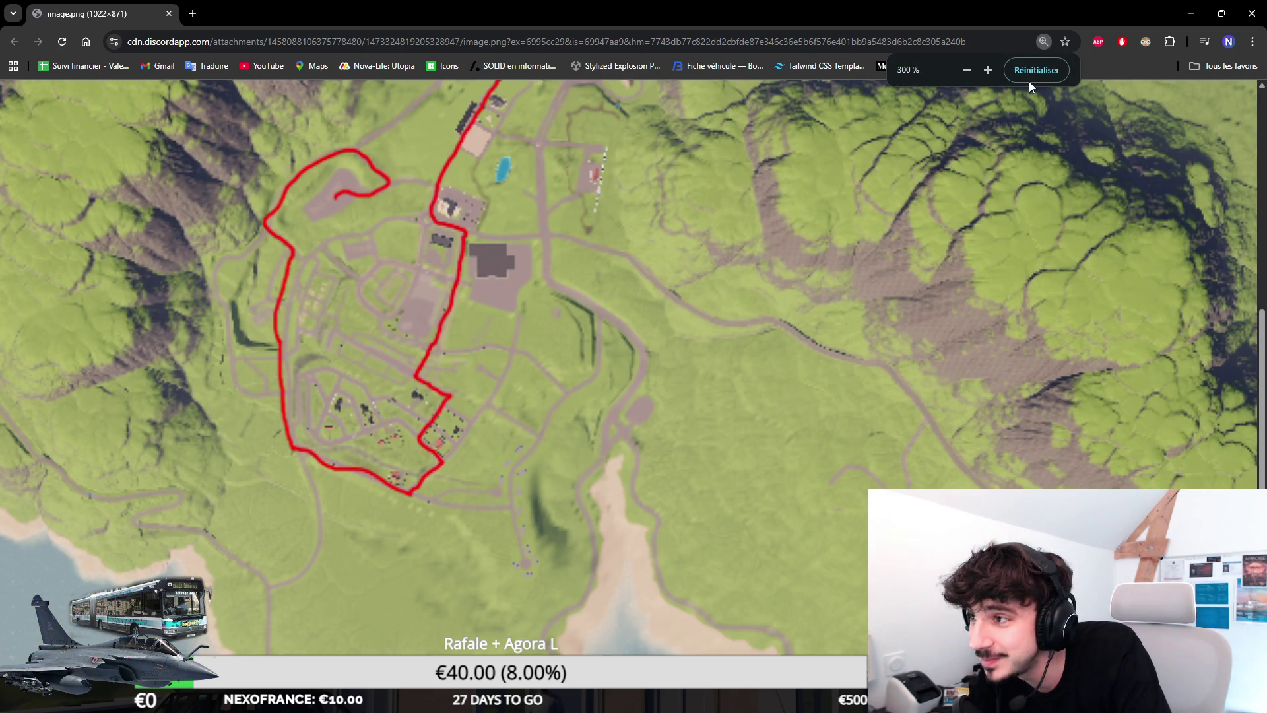
click(1036, 70)
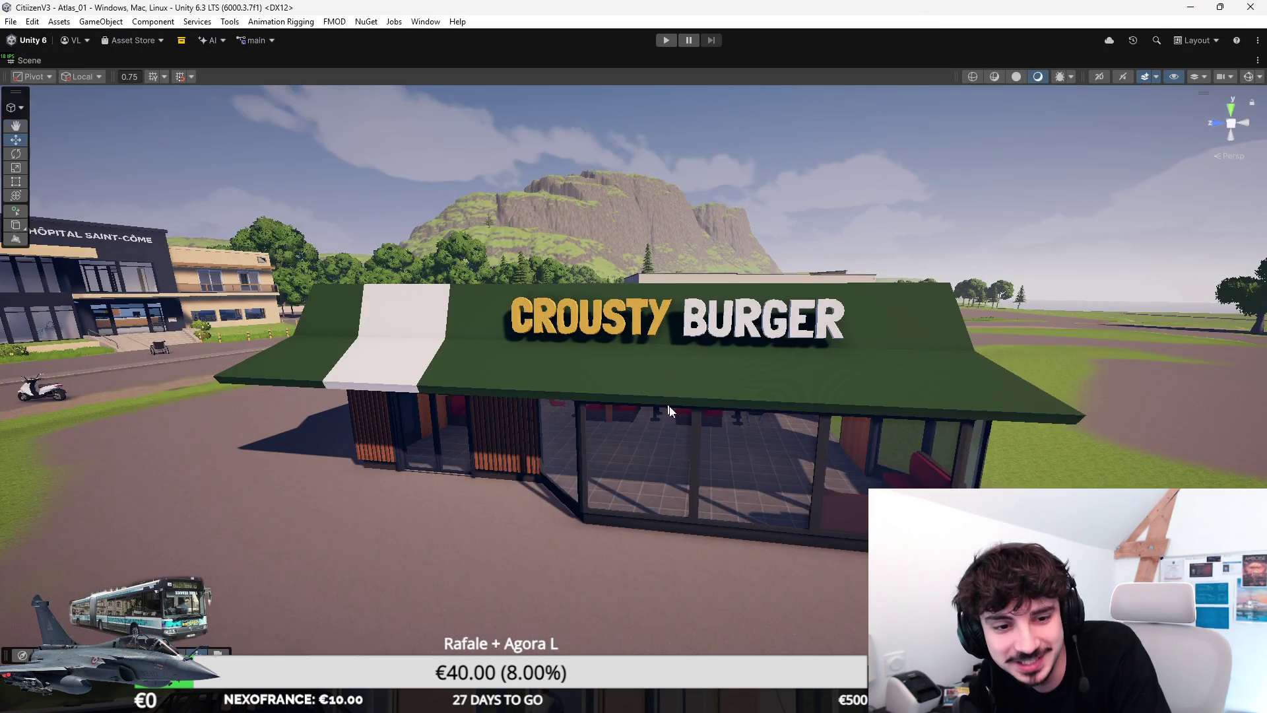
Step: Orbit and fly around the Crousty Burger restaurant, taking in its burger sign and the hospital
mouse_move(719, 347)
mouse_down()
mouse_move(710, 386)
mouse_move(714, 345)
mouse_up()
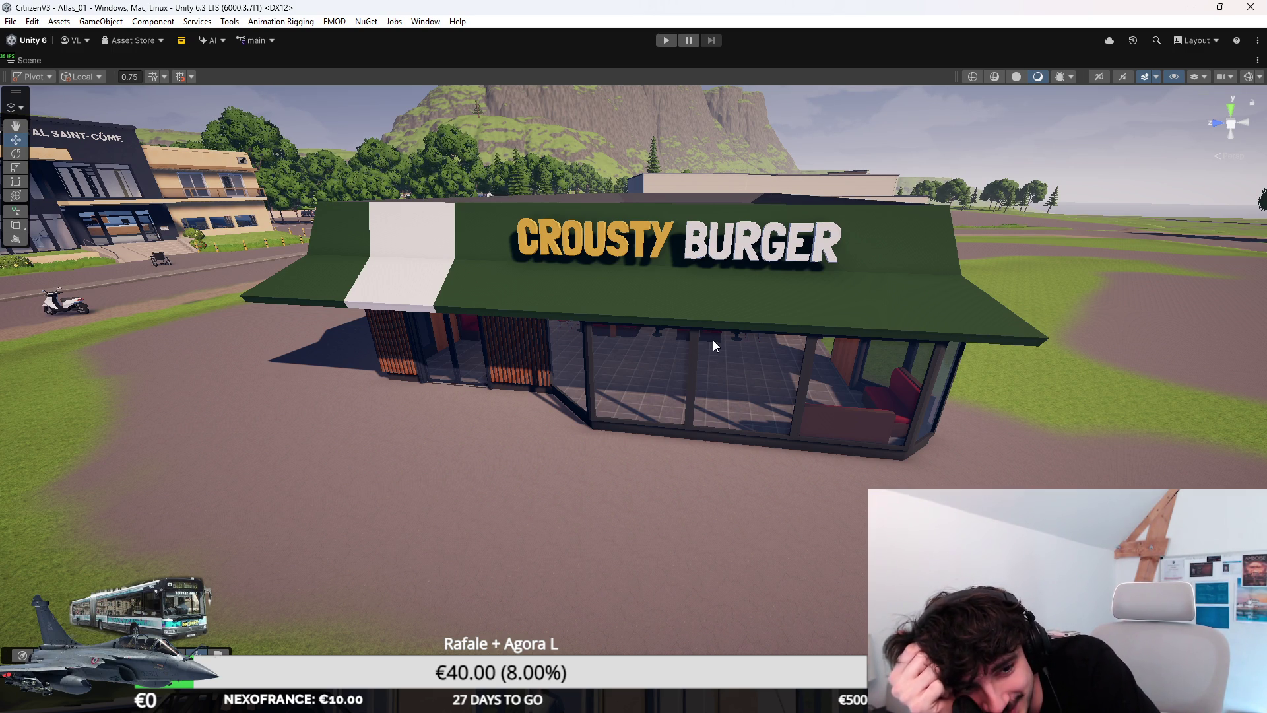
drag(811, 369, 862, 231)
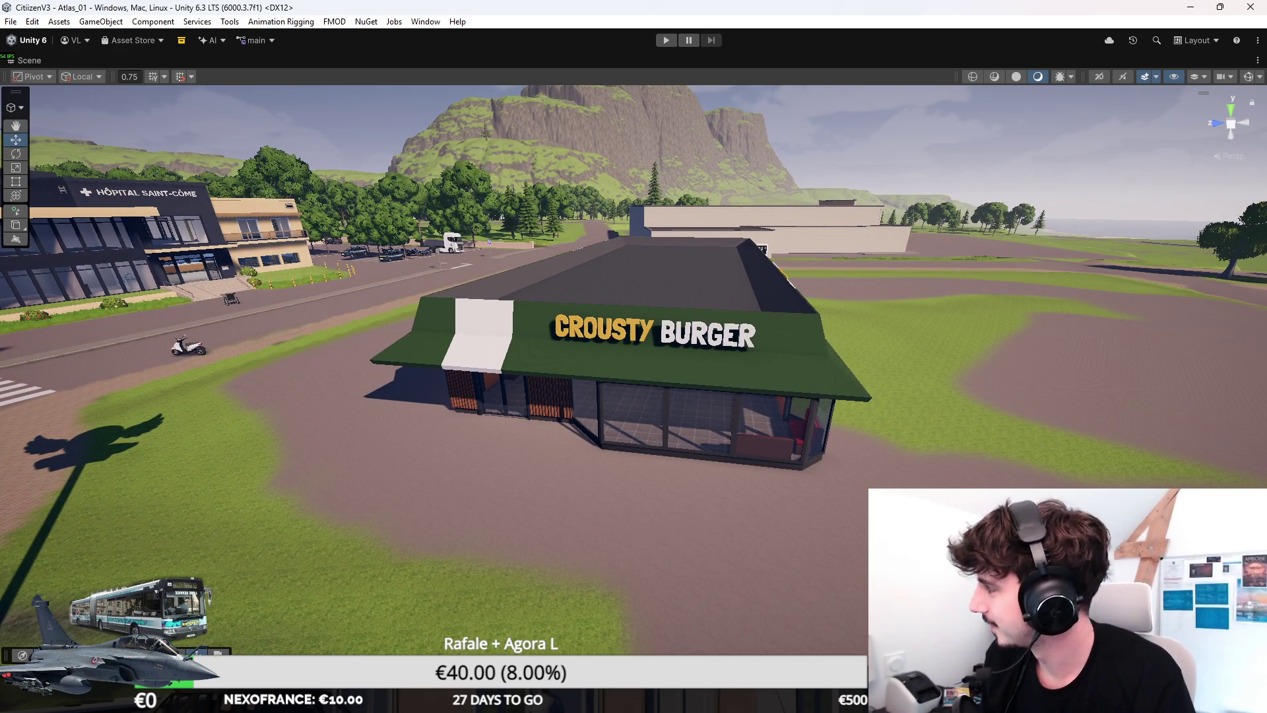
scroll(835, 198, down, 2)
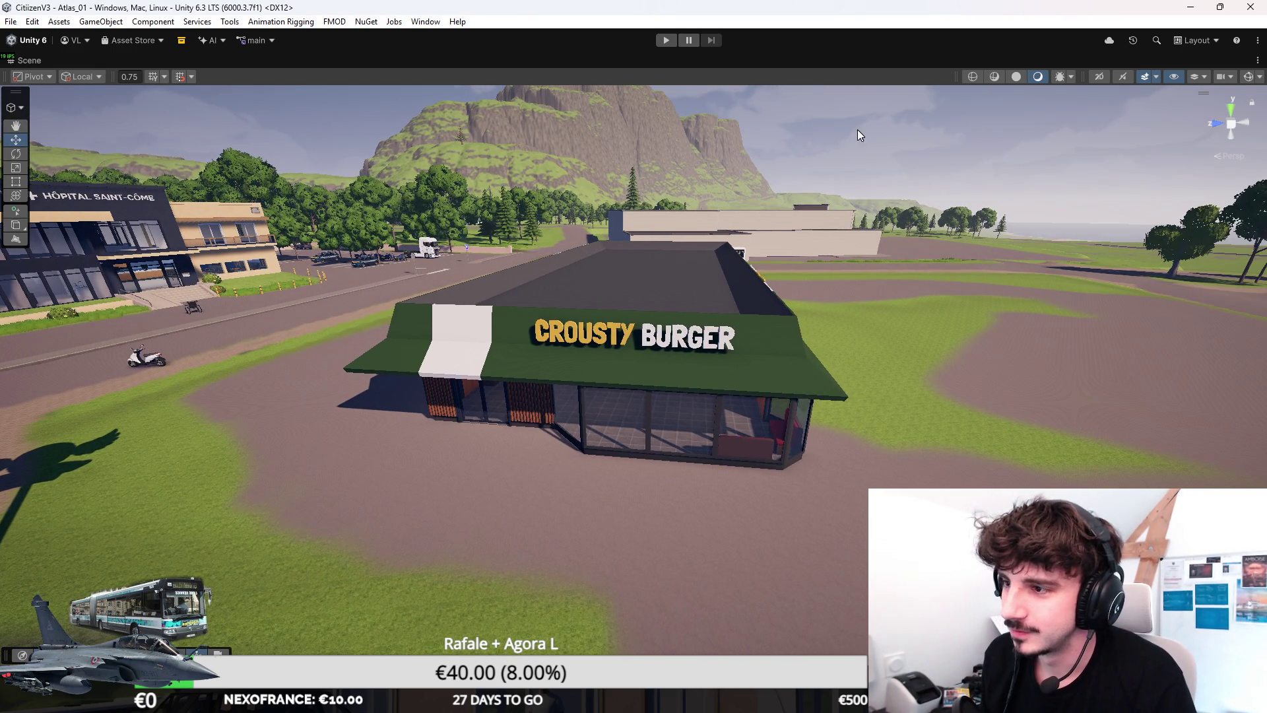
scroll(845, 180, down, 2)
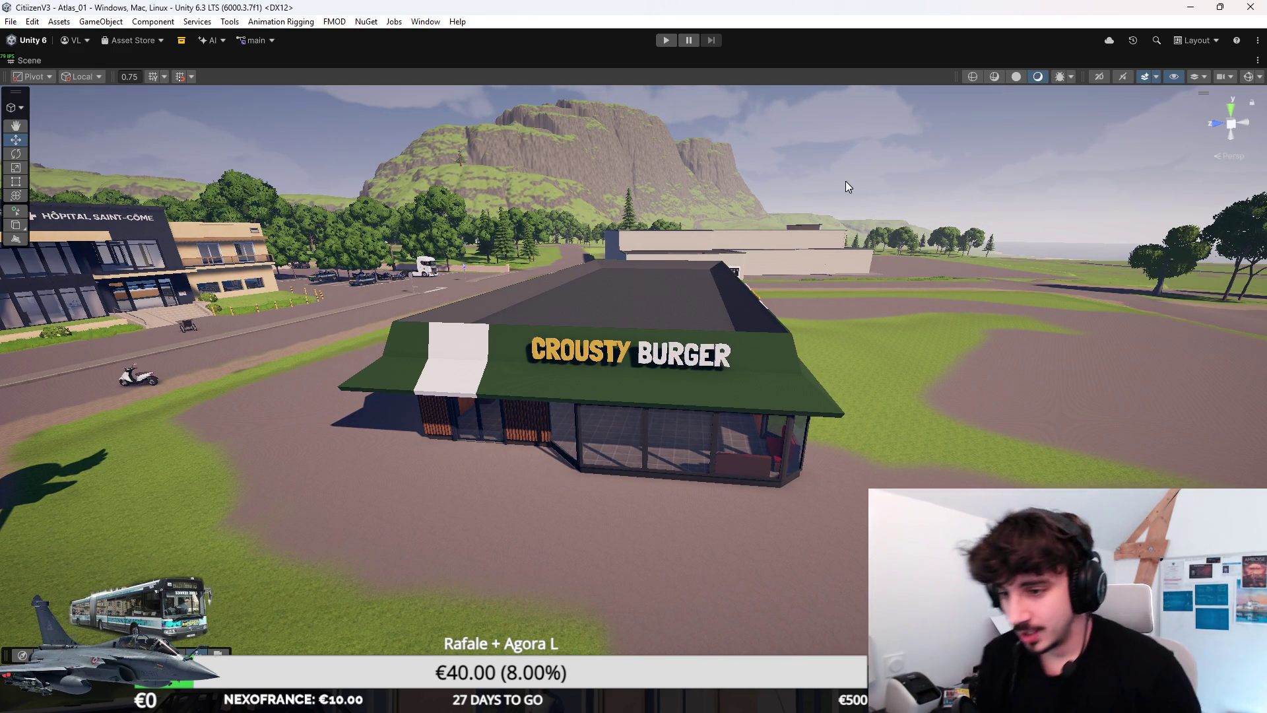
mouse_move(845, 181)
mouse_down()
mouse_move(569, 229)
mouse_move(755, 280)
mouse_move(739, 293)
mouse_up()
key(w)
key(s)
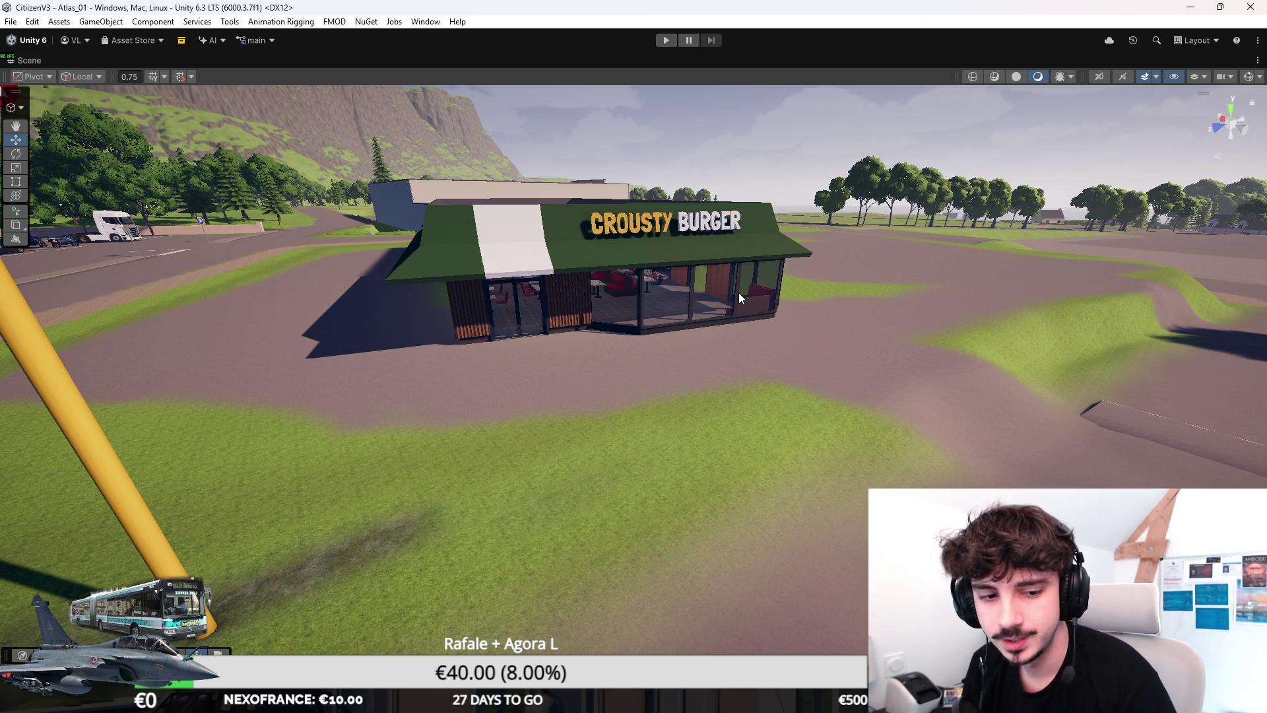
Step: Frame the Crousty Burger restaurant, then swing the view to centre its burger sign
drag(739, 292, 627, 283)
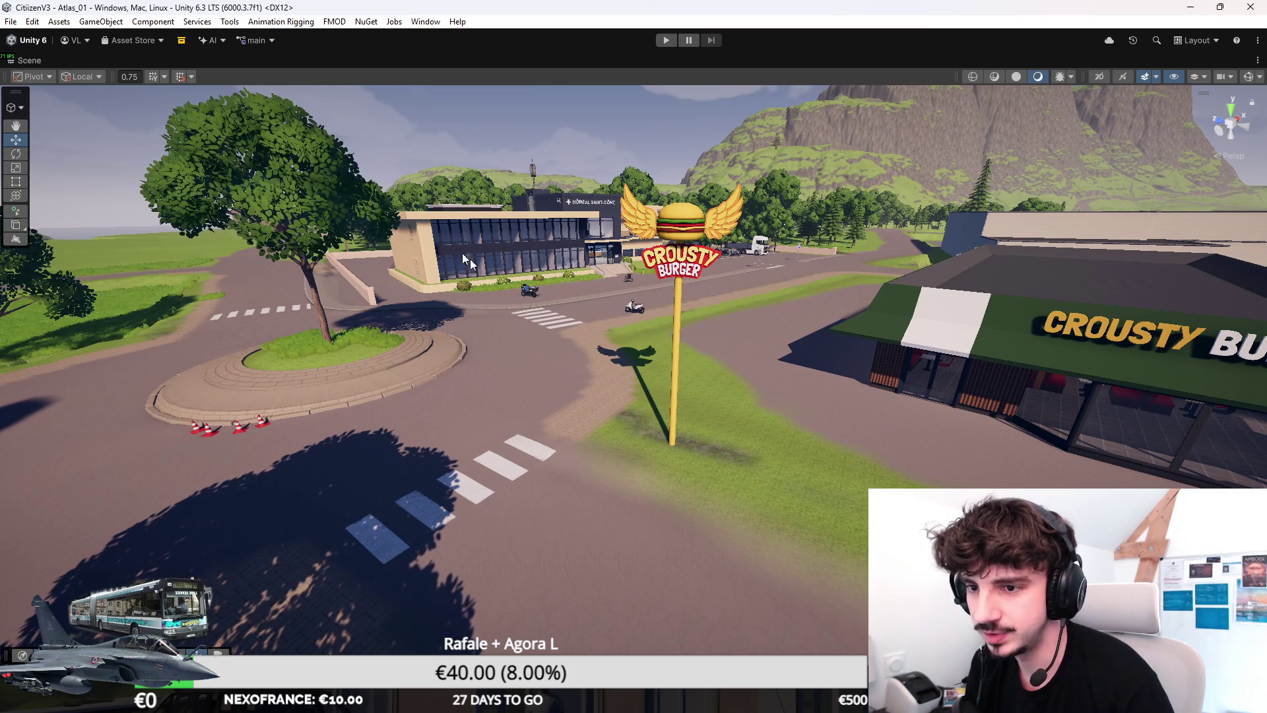
mouse_move(471, 265)
mouse_down()
mouse_move(501, 270)
mouse_move(471, 264)
mouse_move(563, 199)
mouse_up()
key(f)
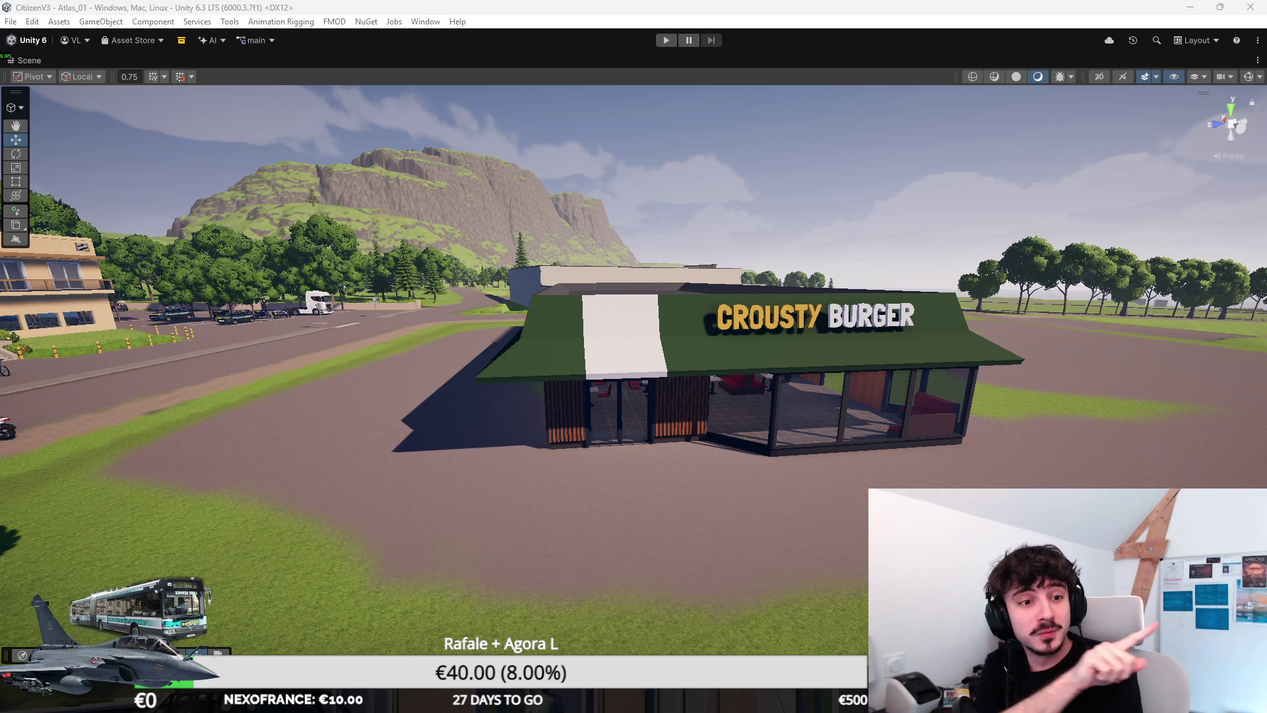
drag(705, 358, 705, 359)
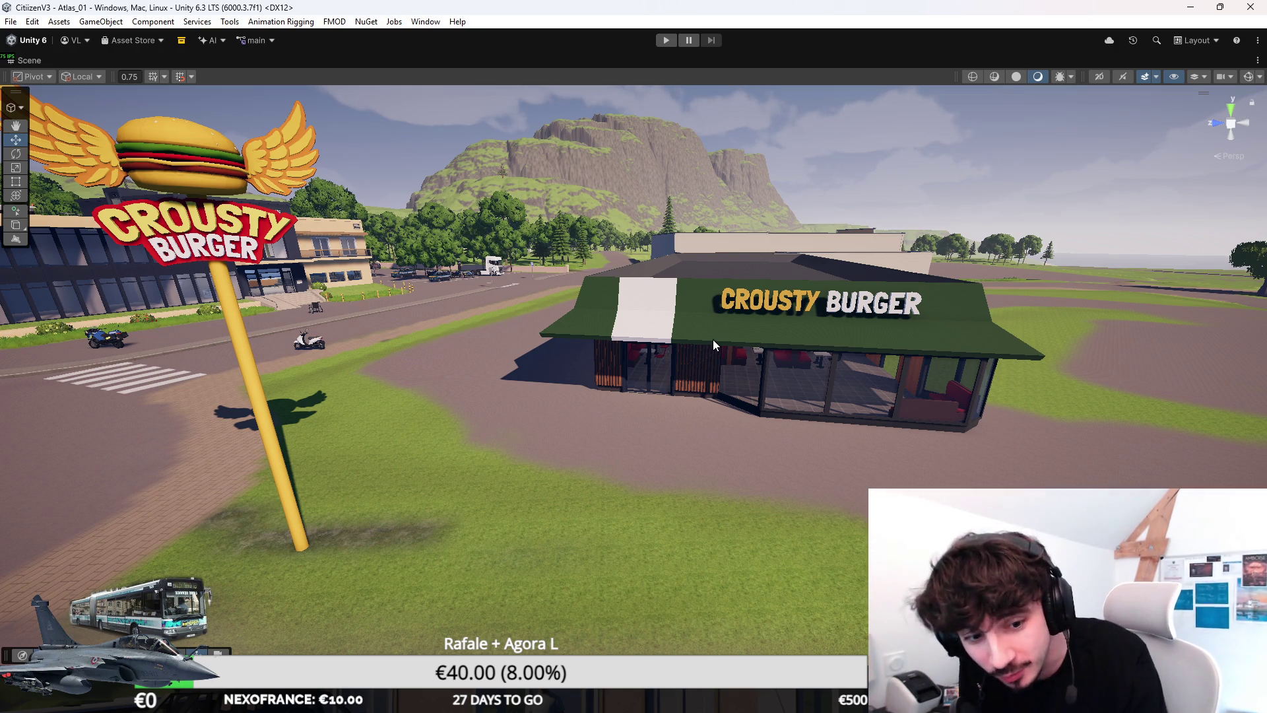
mouse_move(739, 293)
mouse_down()
mouse_move(728, 264)
mouse_move(754, 255)
mouse_move(700, 269)
mouse_move(608, 346)
mouse_up()
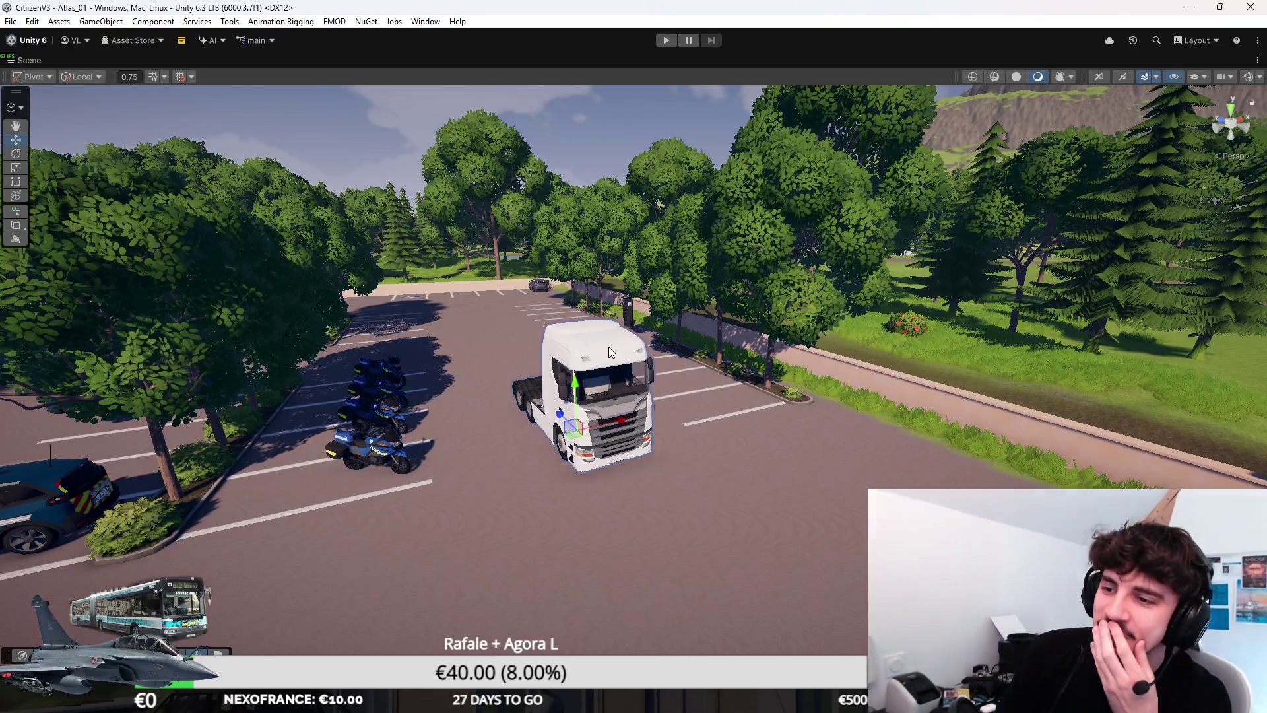
Step: Select the white truck, orbit in close to it, then pull back over the whole car park
right_click(610, 338)
key(Escape)
scroll(623, 278, up, 5)
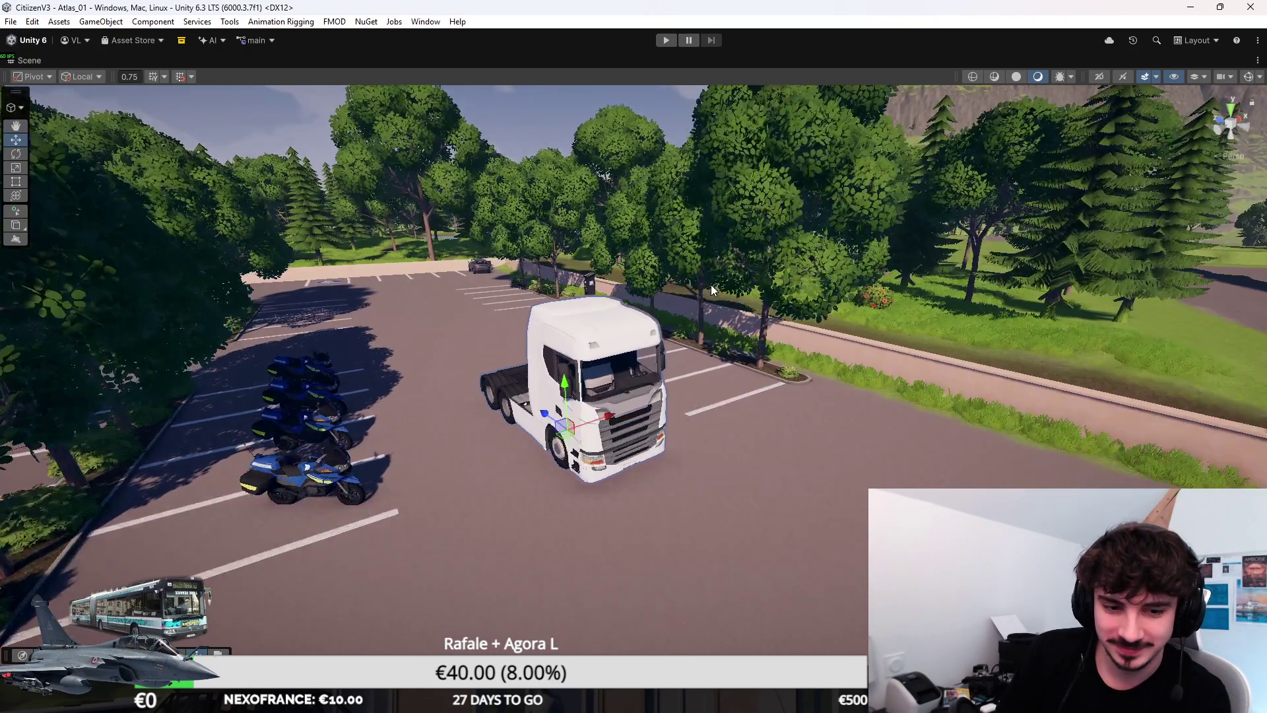
mouse_move(711, 284)
mouse_down()
mouse_move(892, 460)
mouse_move(936, 414)
mouse_up()
scroll(936, 414, down, 10)
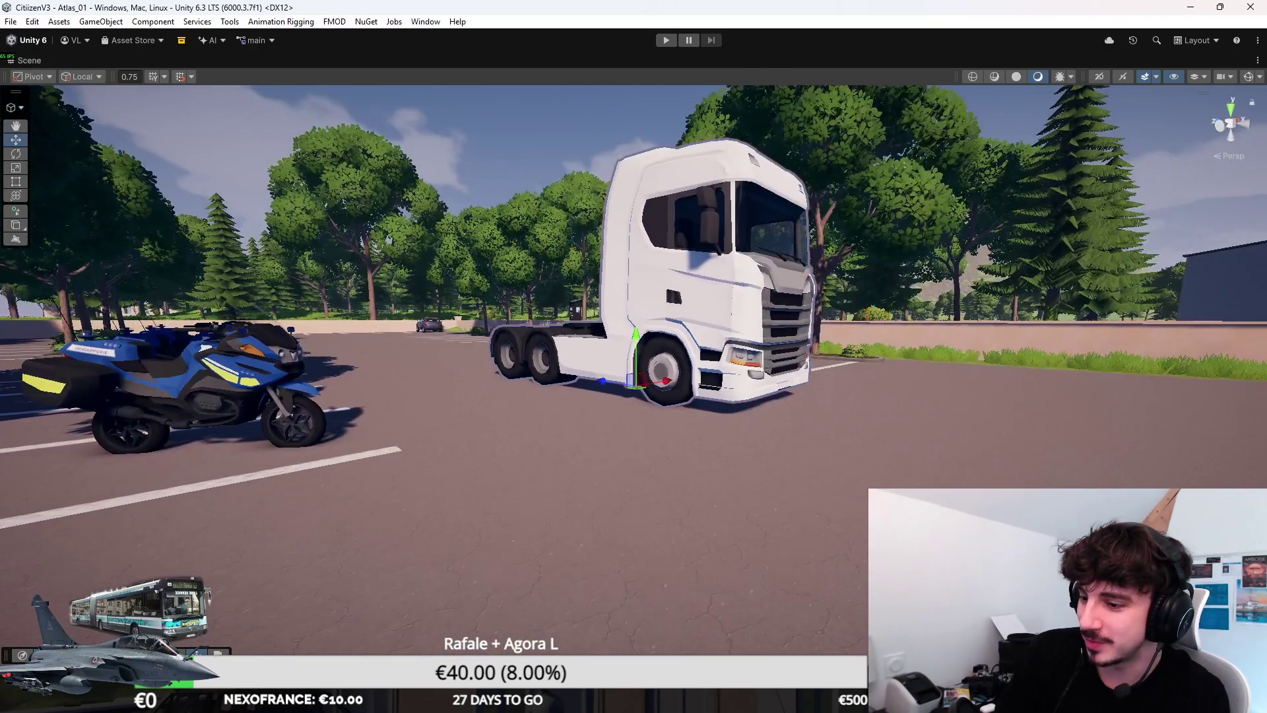
mouse_move(893, 453)
mouse_down()
mouse_move(611, 436)
mouse_move(676, 515)
mouse_move(663, 512)
mouse_up()
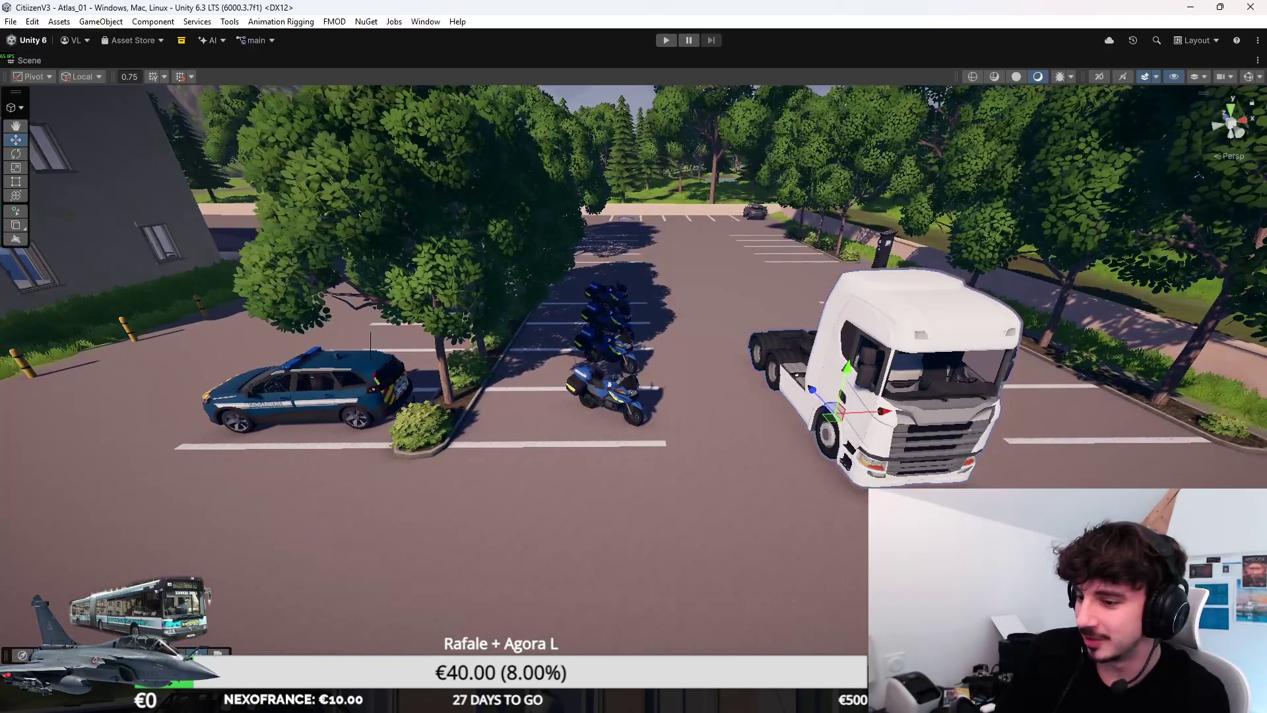
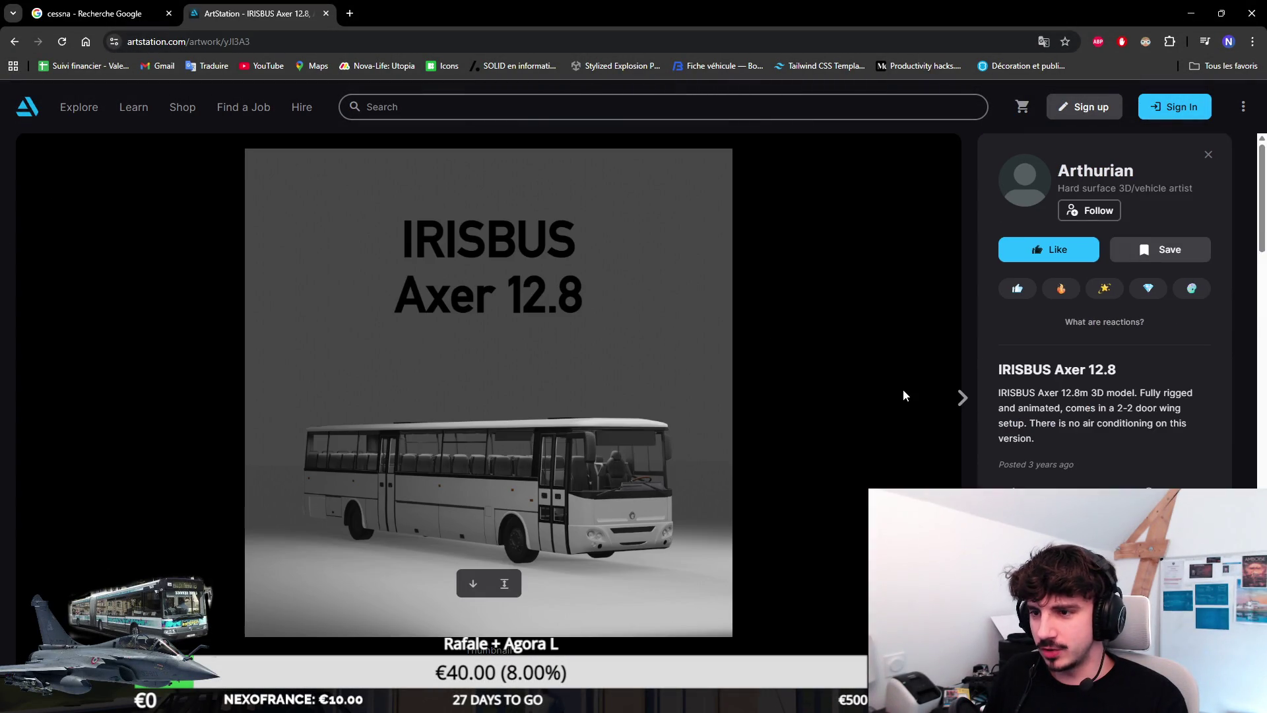
Step: Browse forward through the next bus artworks in the gallery
click(973, 400)
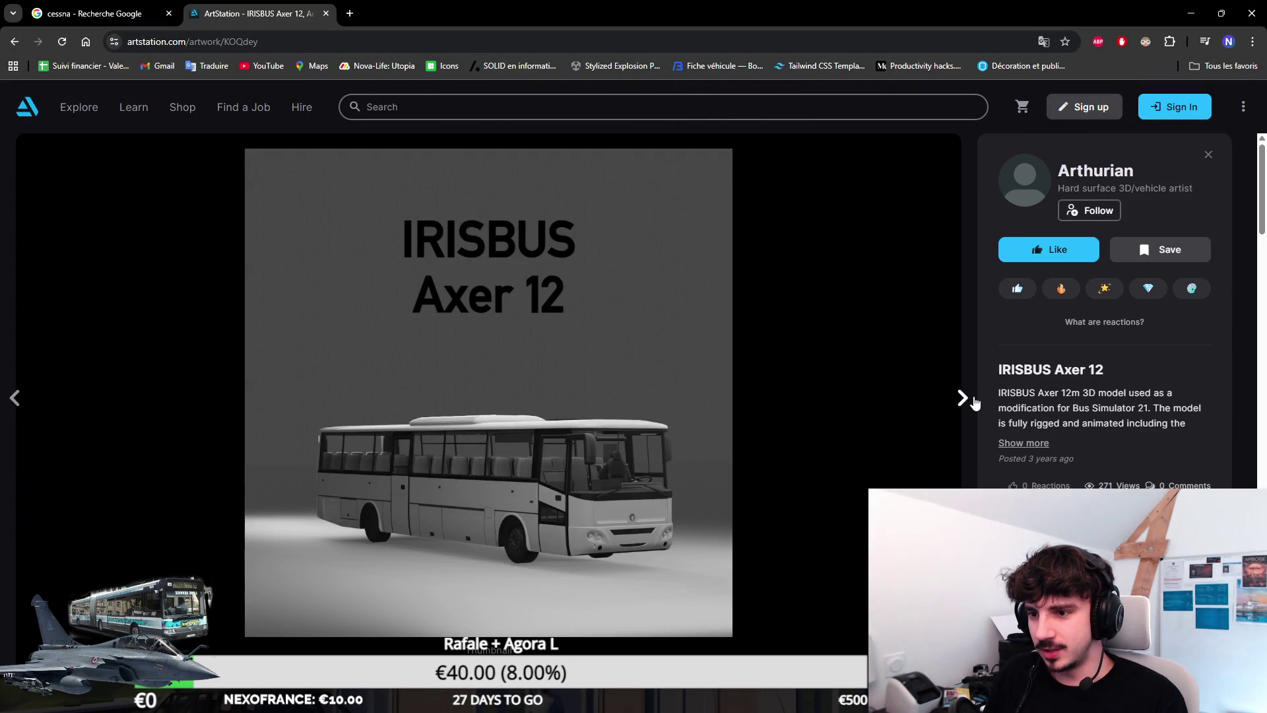
click(974, 399)
scroll(852, 425, down, 12)
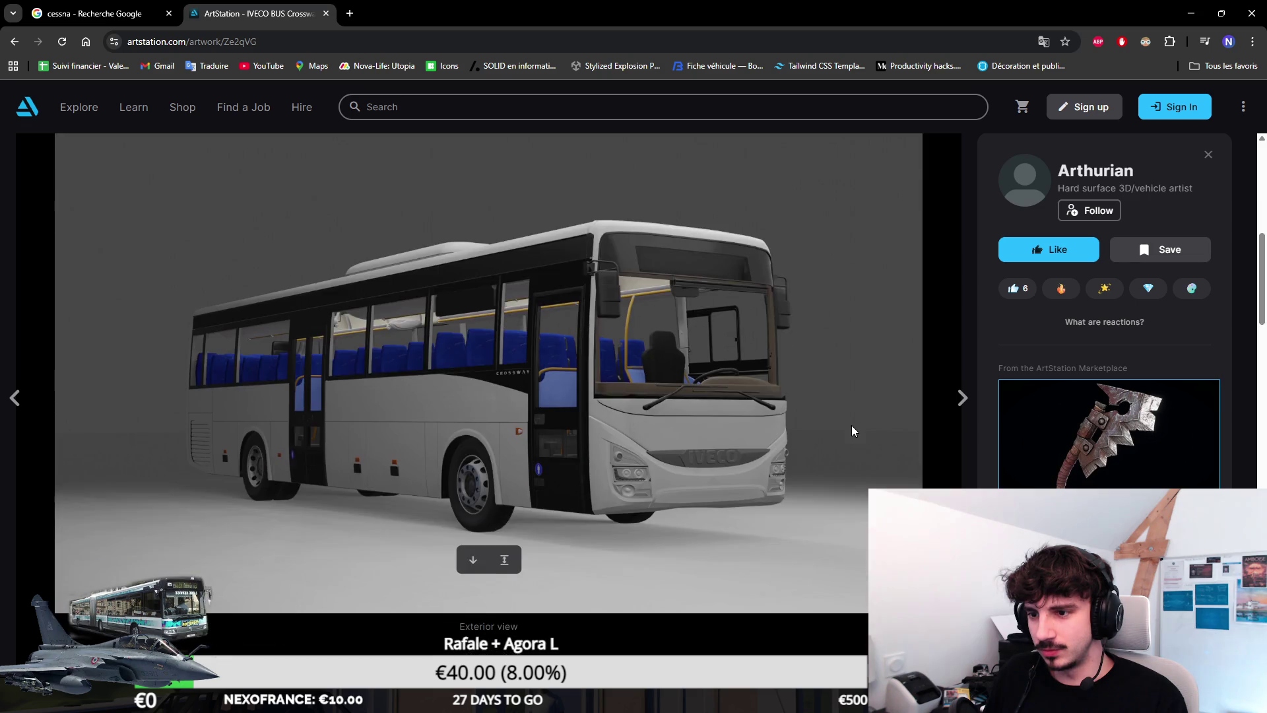
scroll(851, 425, down, 10)
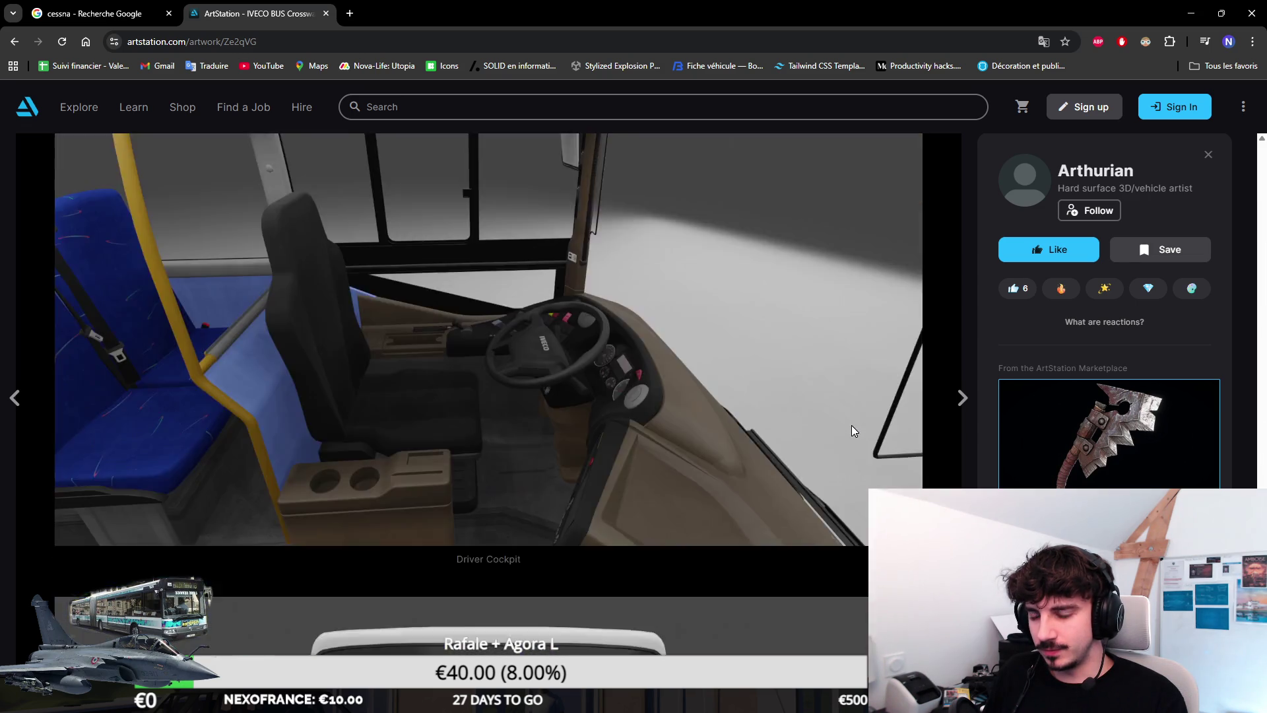
scroll(850, 432, up, 20)
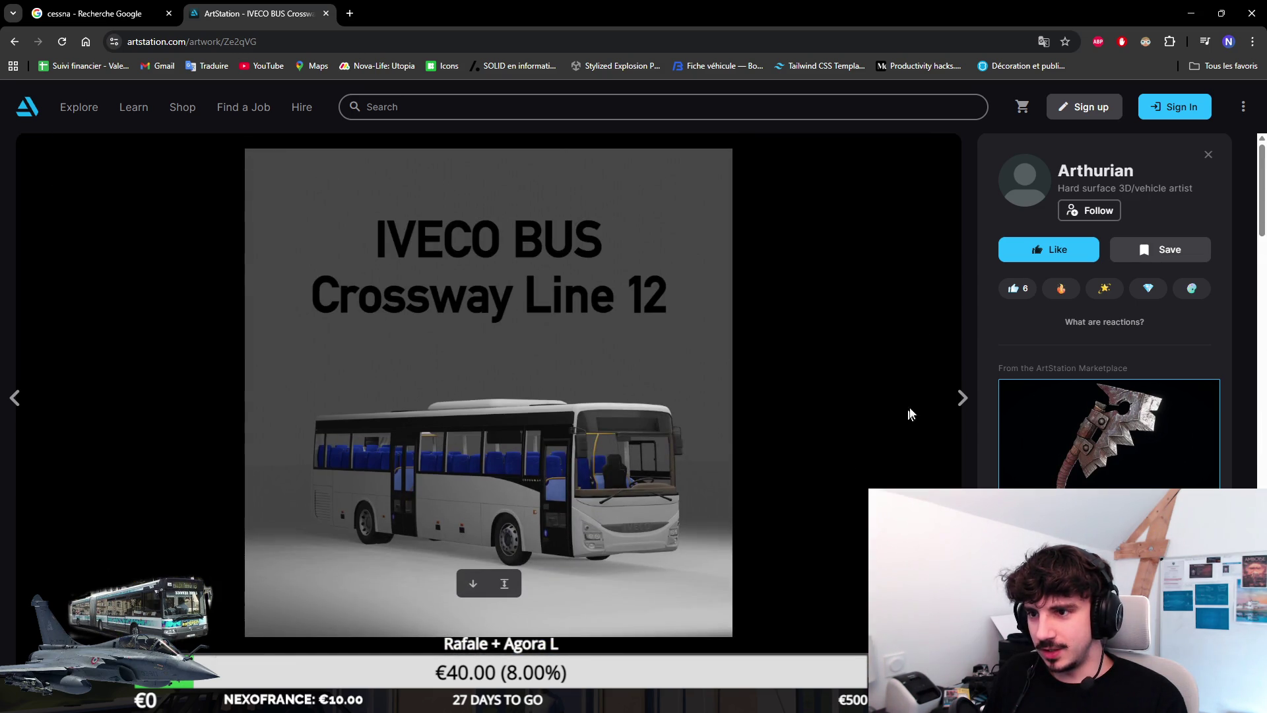
Step: Open the artist's portfolio and view the IRISBUS Axer 12.8 and Axer 12 artworks
click(1208, 155)
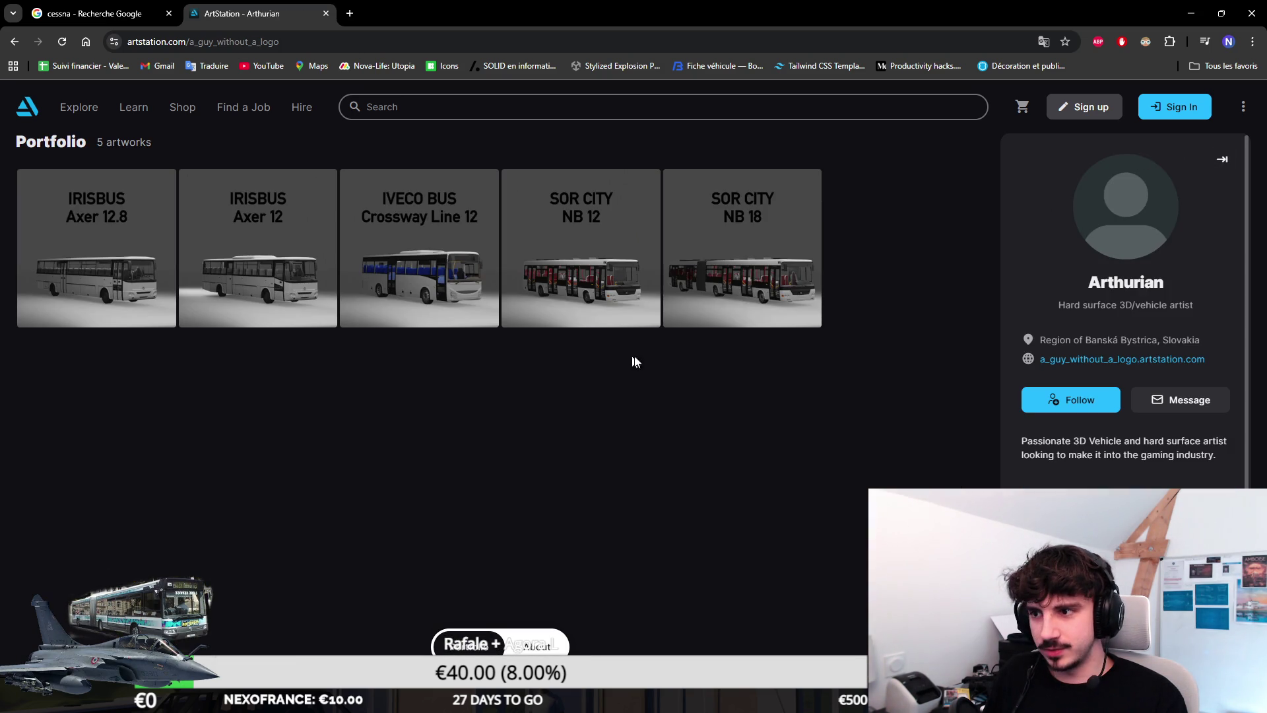
click(98, 269)
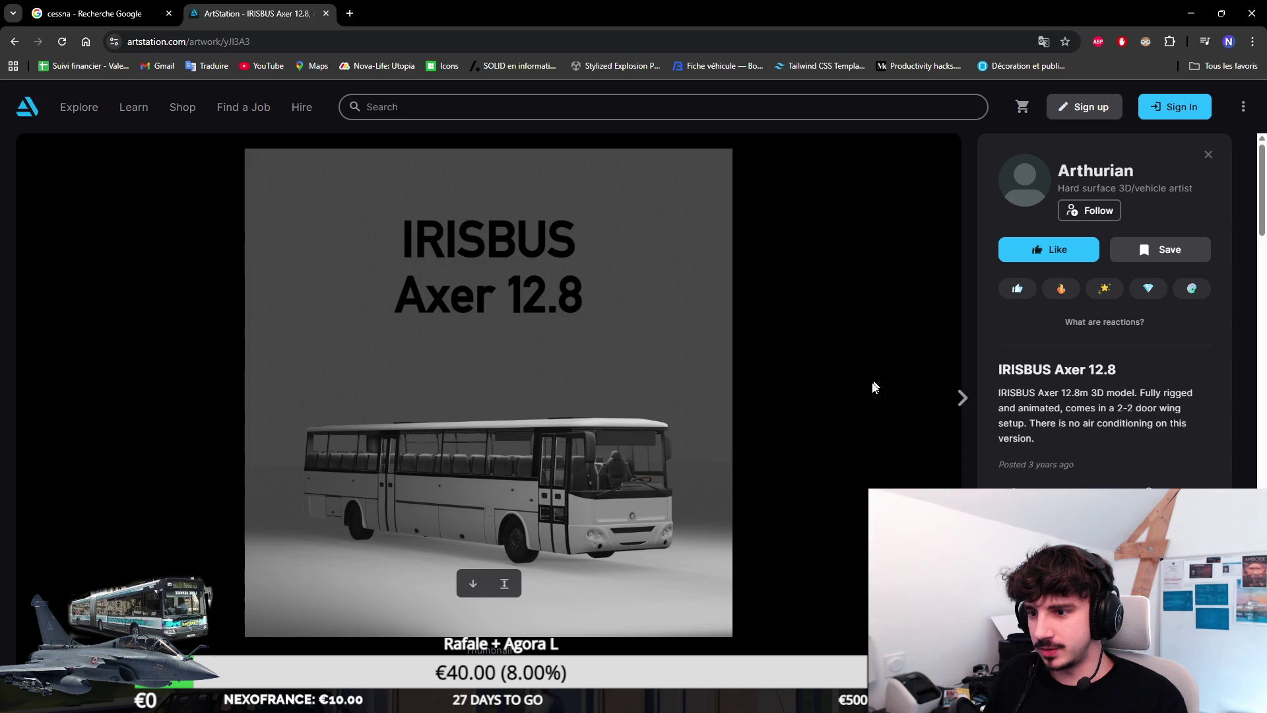
click(953, 404)
scroll(608, 409, down, 10)
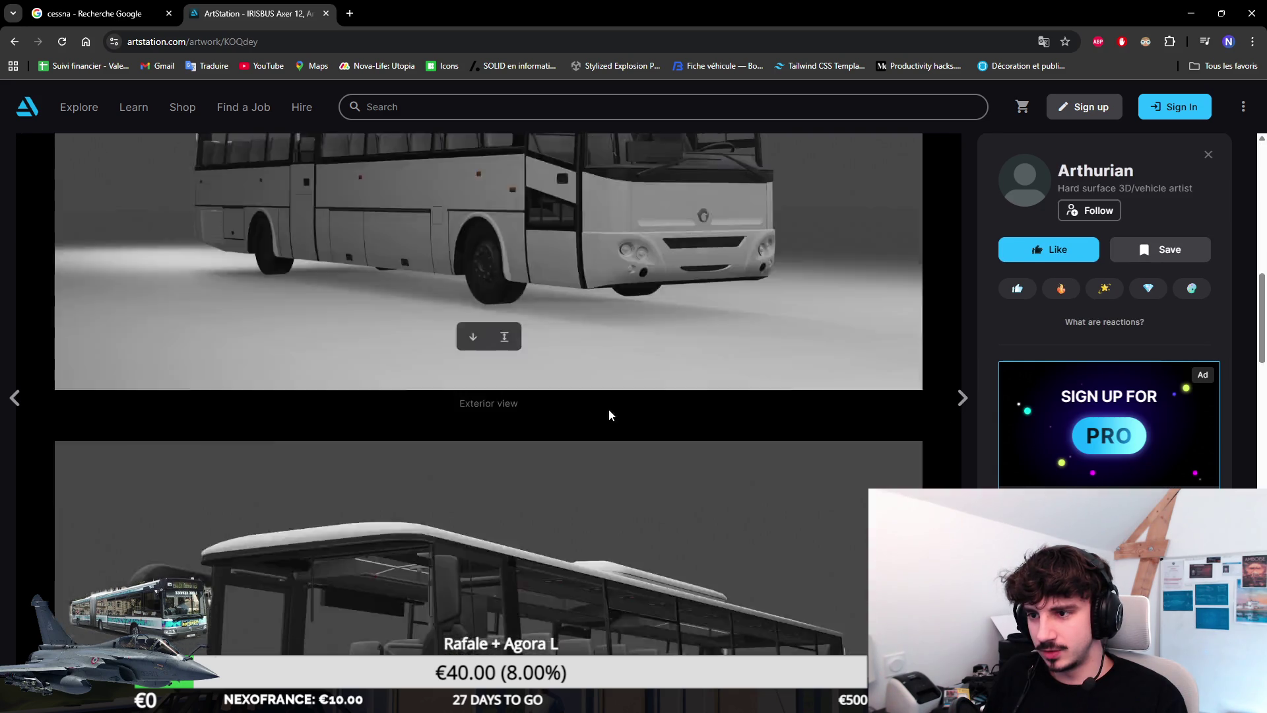
scroll(611, 409, down, 10)
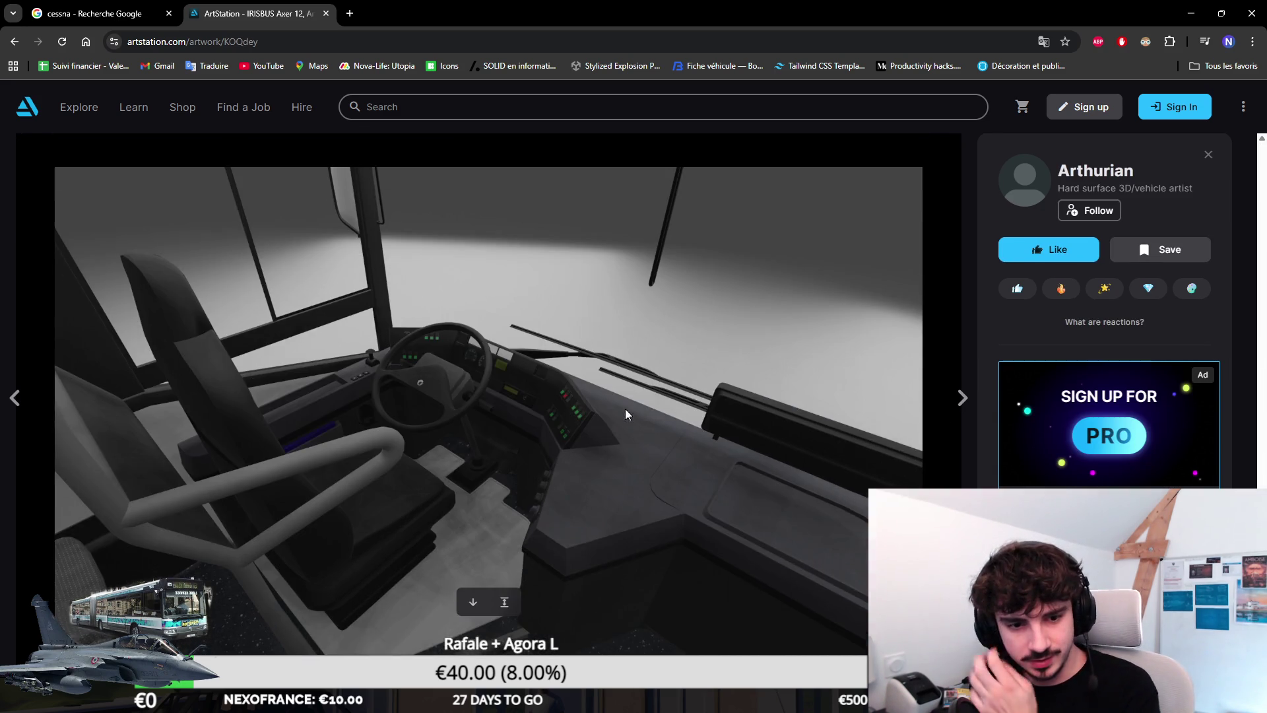
scroll(594, 419, up, 20)
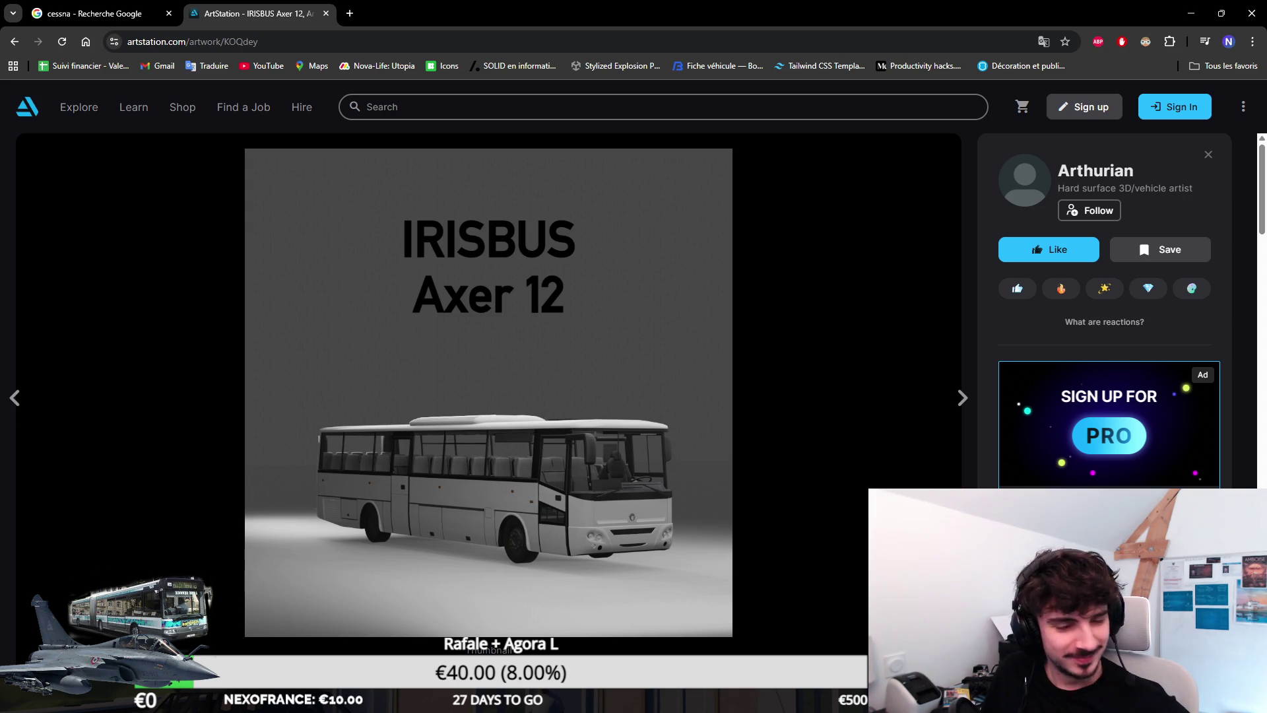
Step: Go back to the portfolio page, then fly the Unity view forward along the road
key(alt+Left)
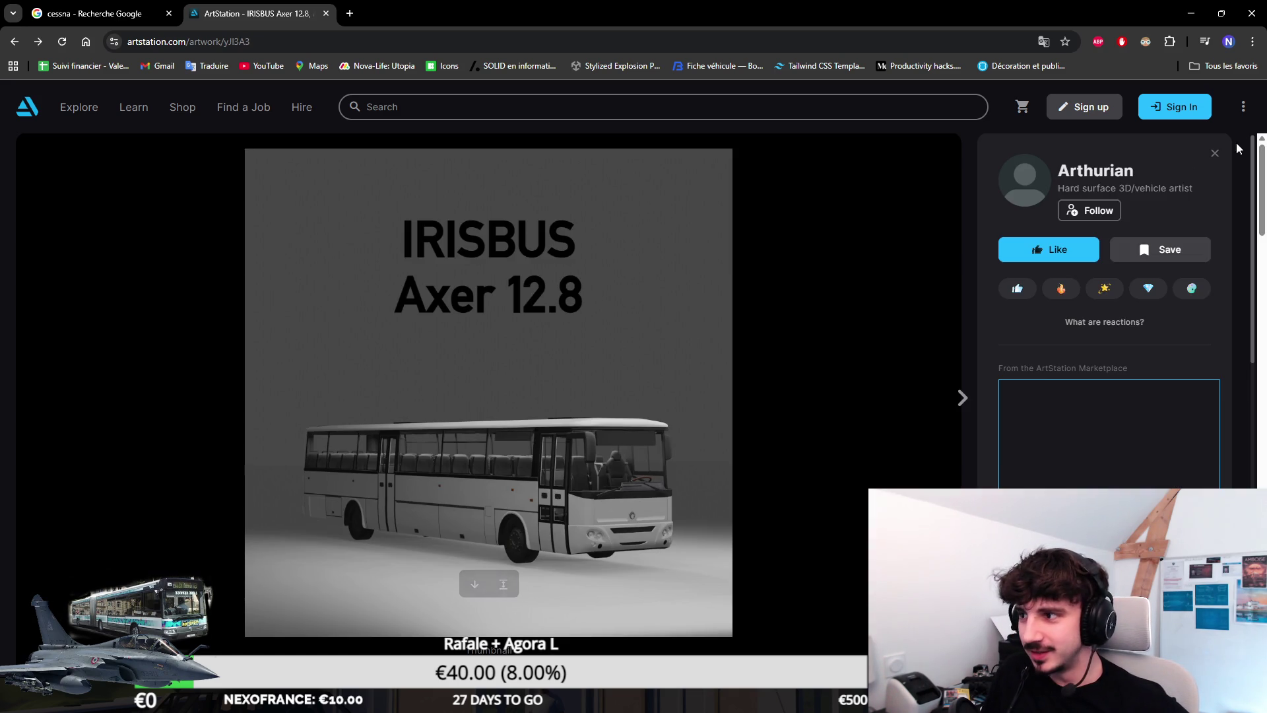
key(alt+Left)
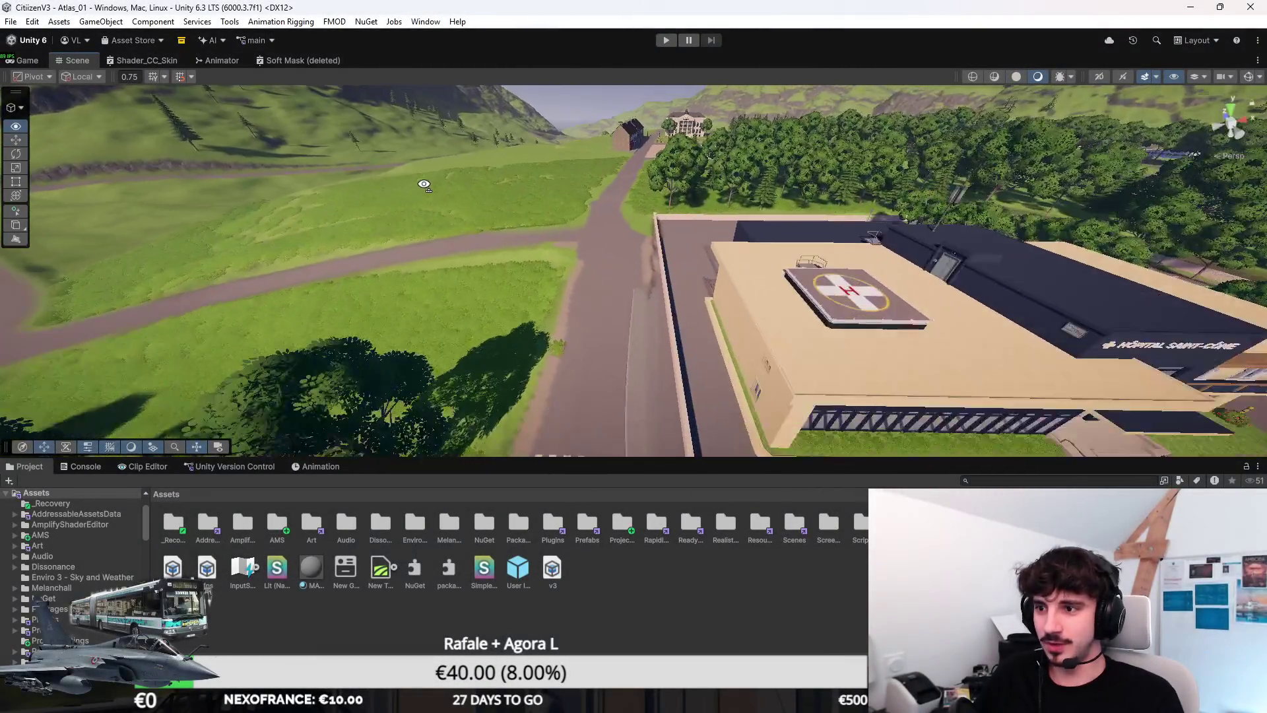
mouse_move(423, 185)
mouse_down()
mouse_move(599, 235)
mouse_move(600, 213)
mouse_move(710, 263)
mouse_up()
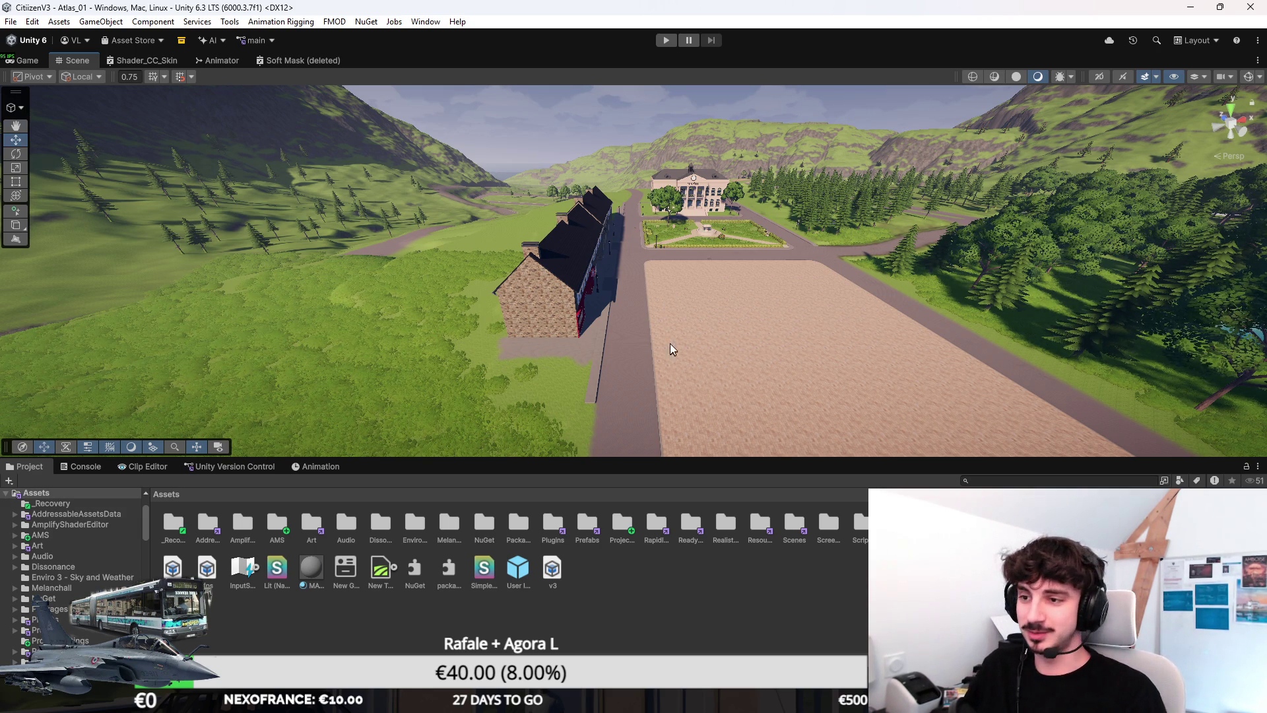
Step: Fly the Scene view past the brick building down toward the town hall
mouse_move(670, 343)
mouse_down()
mouse_move(728, 468)
mouse_move(671, 510)
mouse_move(681, 472)
mouse_up()
key(s)
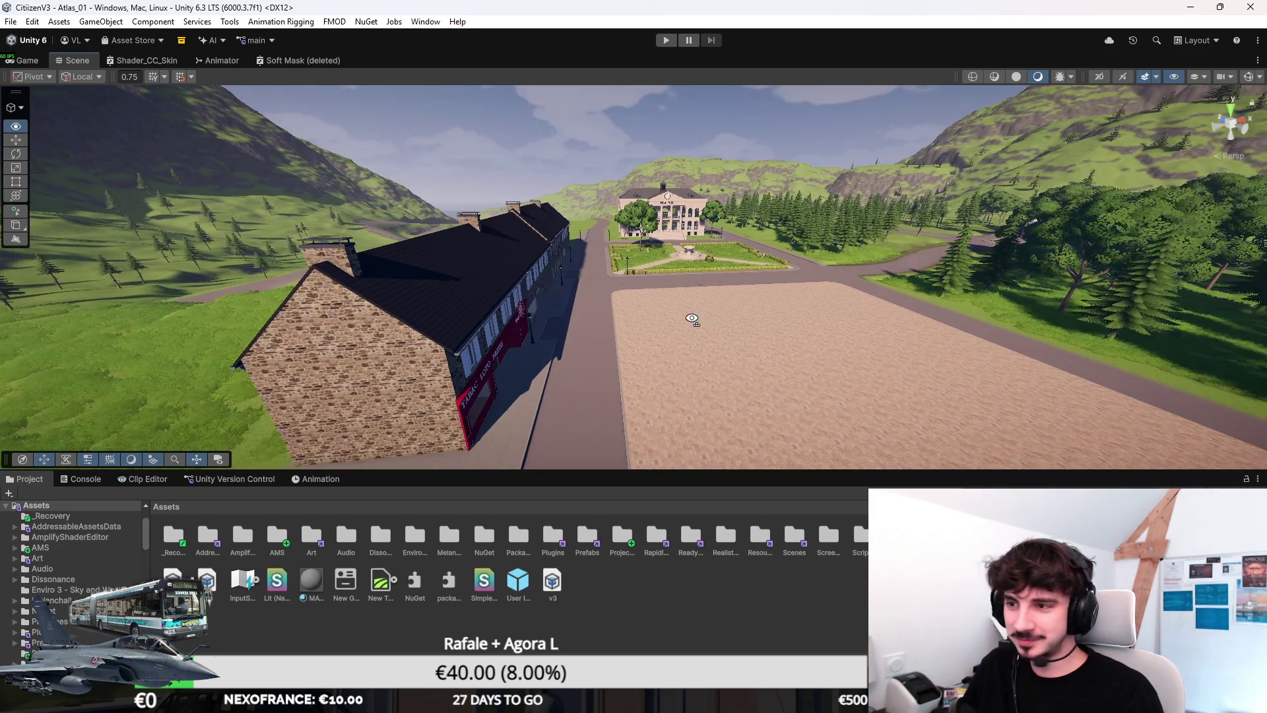
key(a)
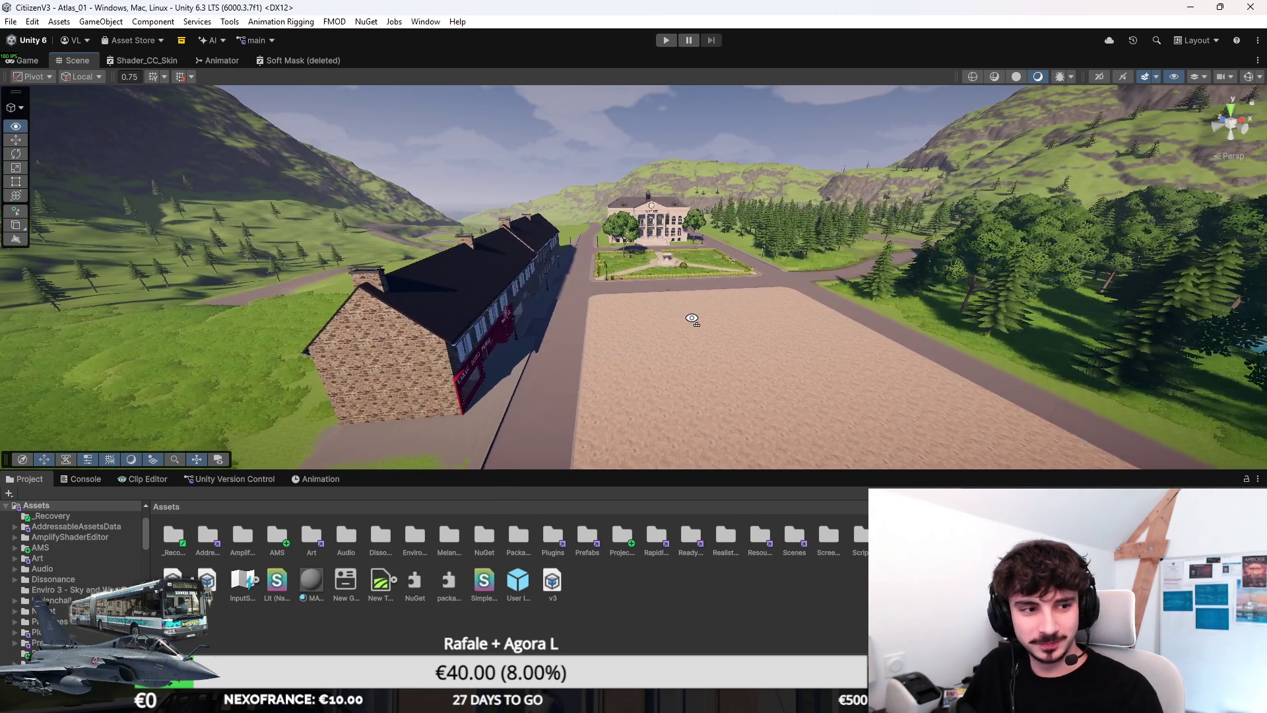
key(d)
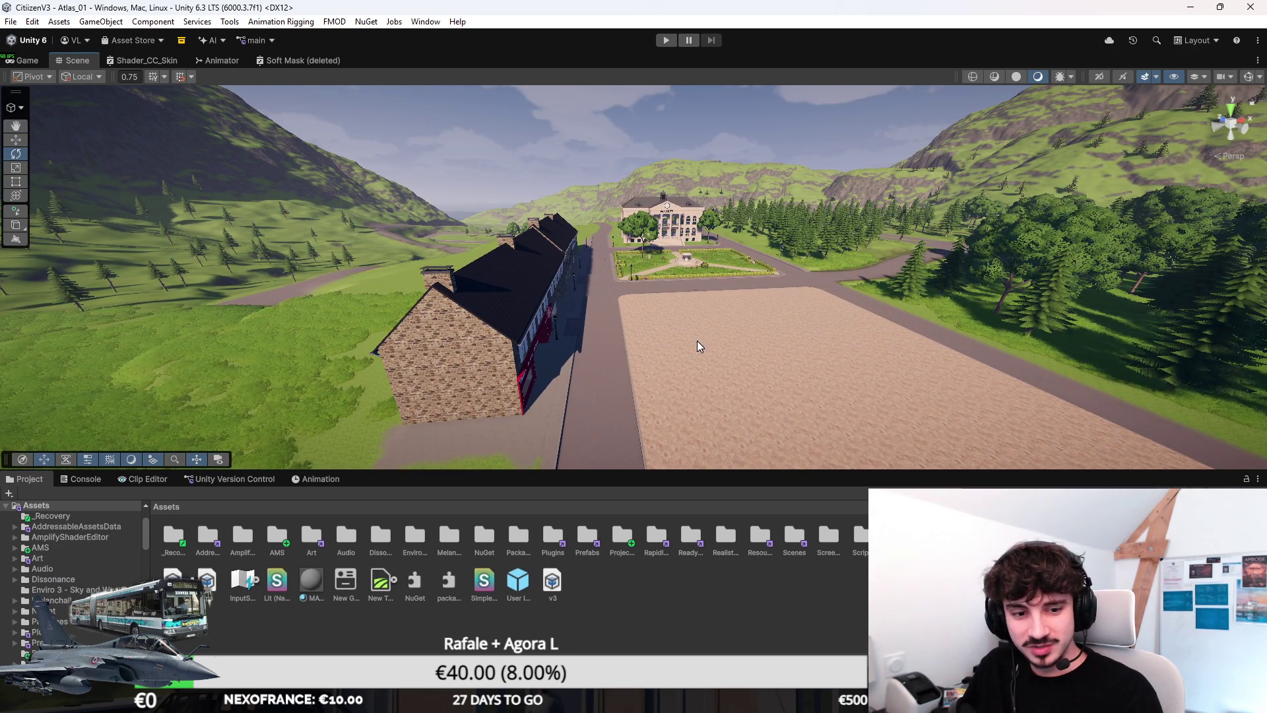
key(s)
key(w)
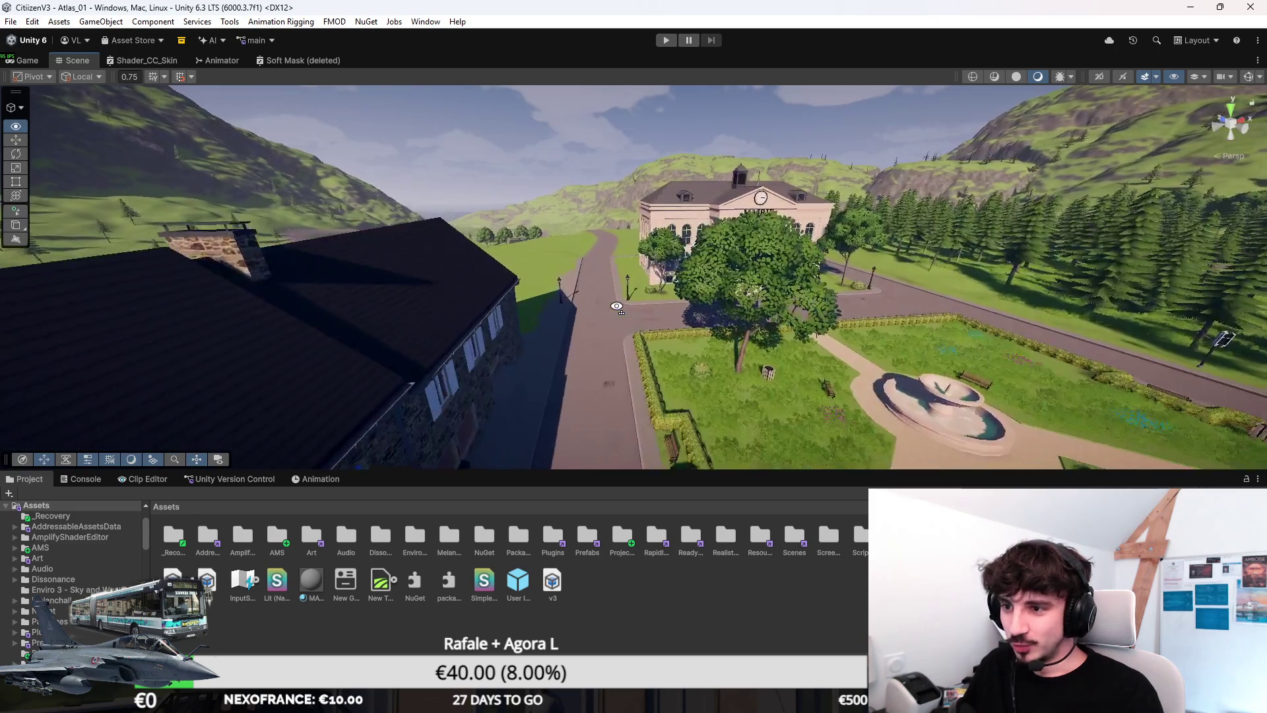
Step: Make the Scene view slightly taller and fly lower toward the stone building's gable end
click(78, 481)
click(25, 478)
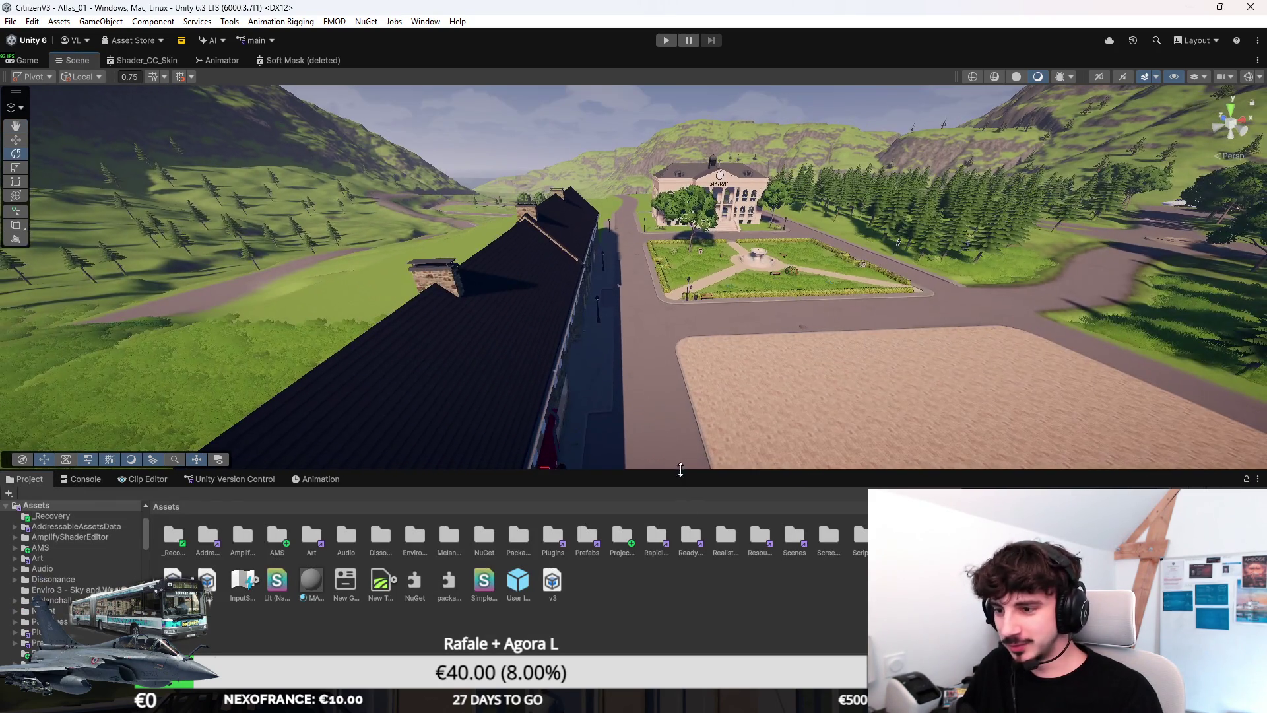
drag(683, 471, 688, 478)
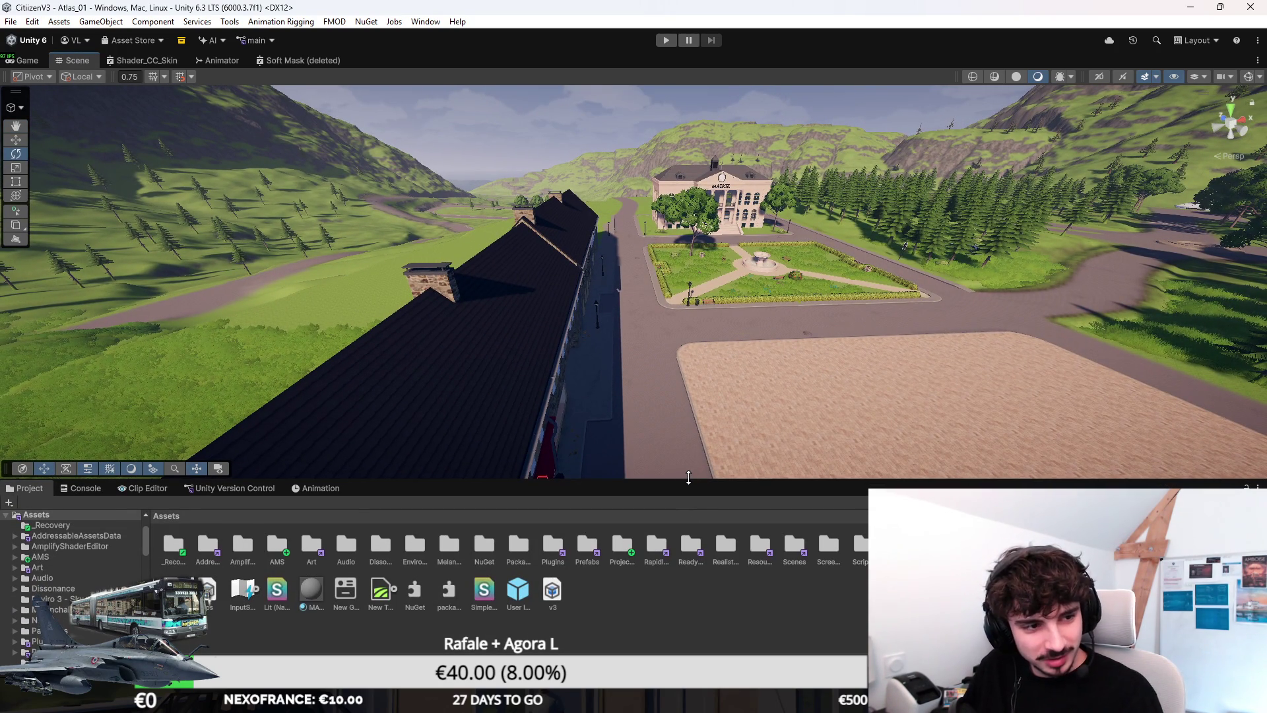
key(w)
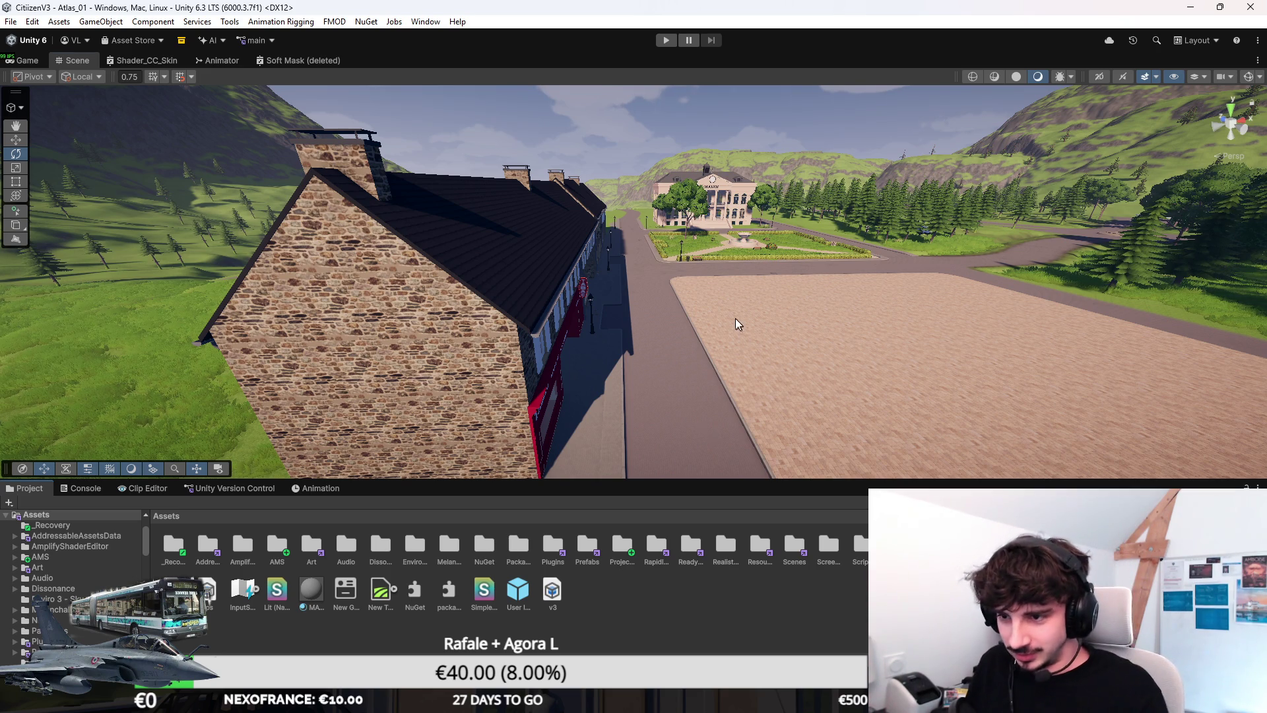
Step: Fly down the street and turn the view out toward the open square and coast
scroll(735, 325, up, 3)
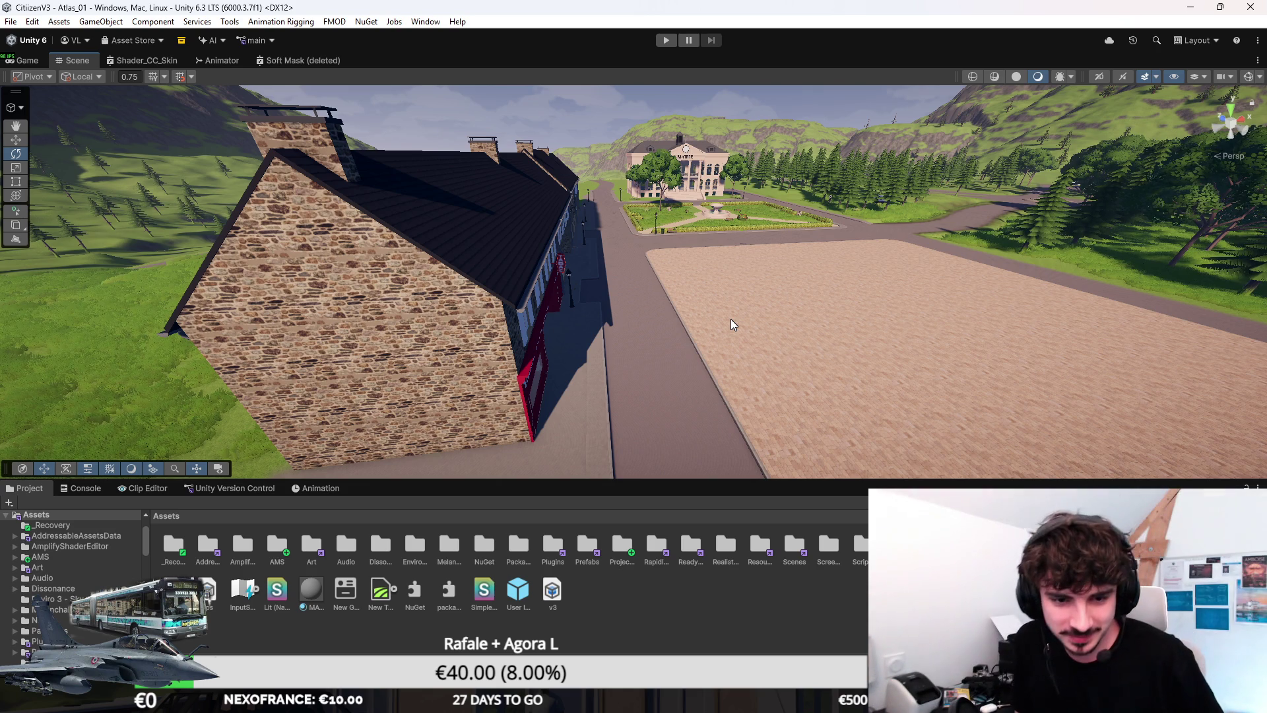
drag(607, 309, 613, 254)
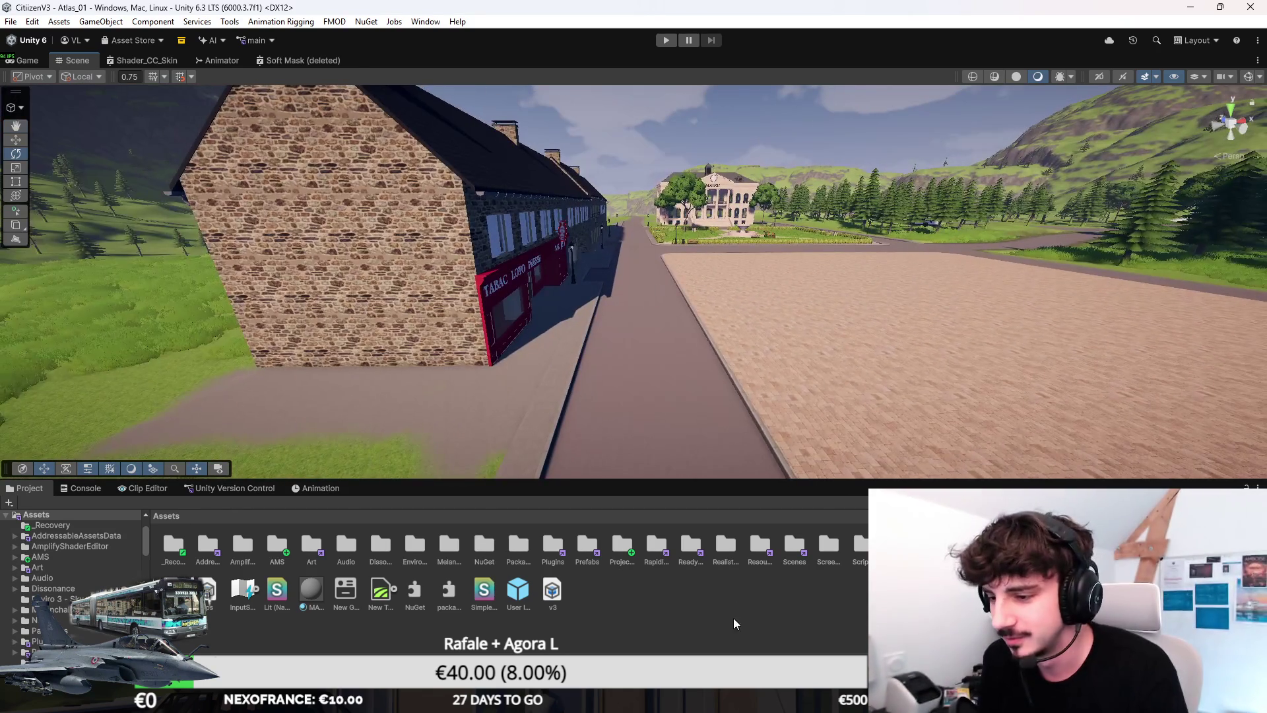
click(81, 489)
click(25, 489)
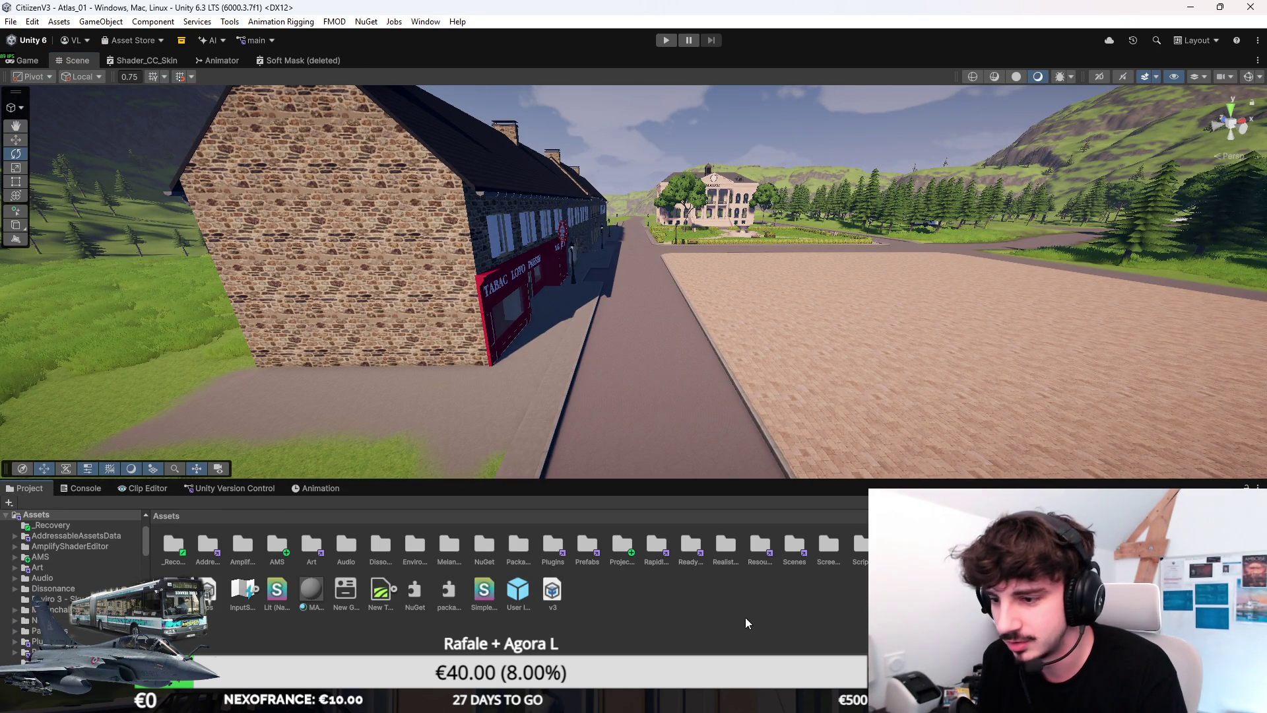
mouse_move(627, 476)
mouse_down()
mouse_move(941, 382)
mouse_move(699, 327)
mouse_move(668, 311)
mouse_move(665, 263)
mouse_move(664, 282)
mouse_move(644, 271)
mouse_move(551, 334)
mouse_move(547, 312)
mouse_move(430, 295)
mouse_move(664, 260)
mouse_up()
Step: Maximize the Scene view and fly from the beach past the roundabout toward the town-hall plaza
key(shift+space)
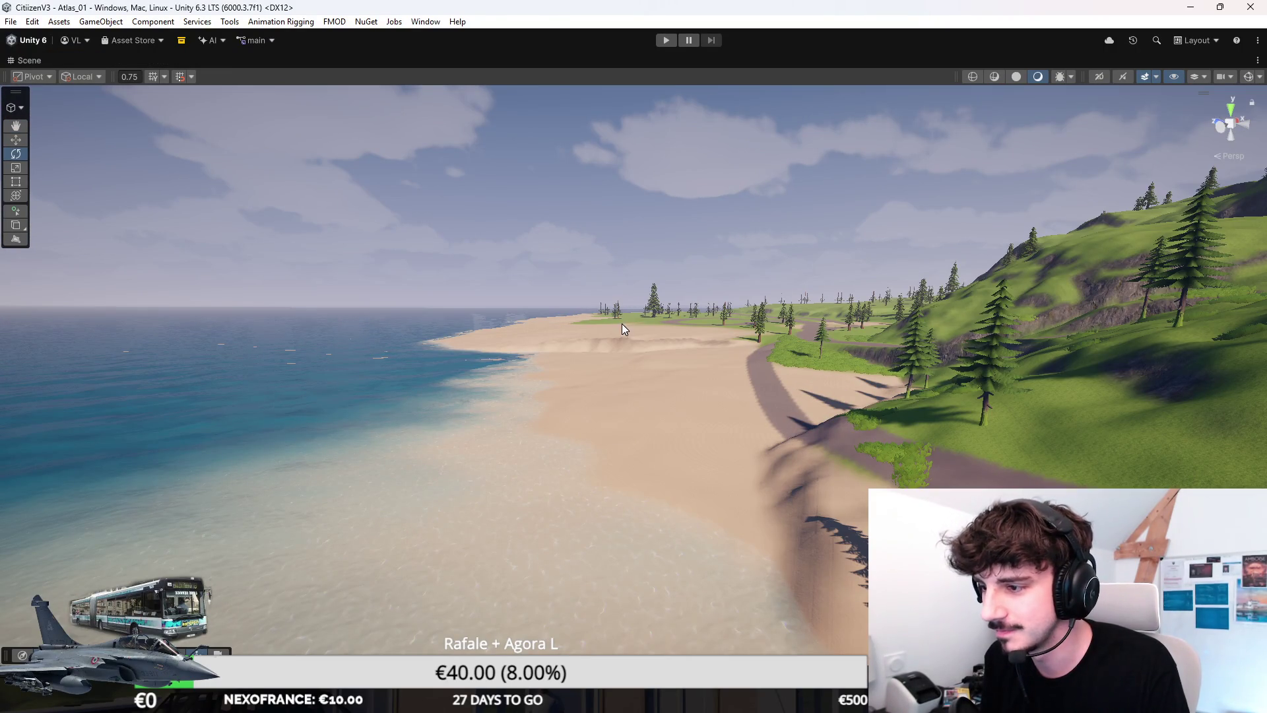
mouse_move(576, 240)
mouse_down()
mouse_move(611, 204)
mouse_move(645, 263)
mouse_move(1218, 231)
mouse_move(1106, 202)
mouse_move(1149, 225)
mouse_move(913, 204)
mouse_move(1029, 255)
mouse_move(804, 365)
mouse_move(567, 181)
mouse_up()
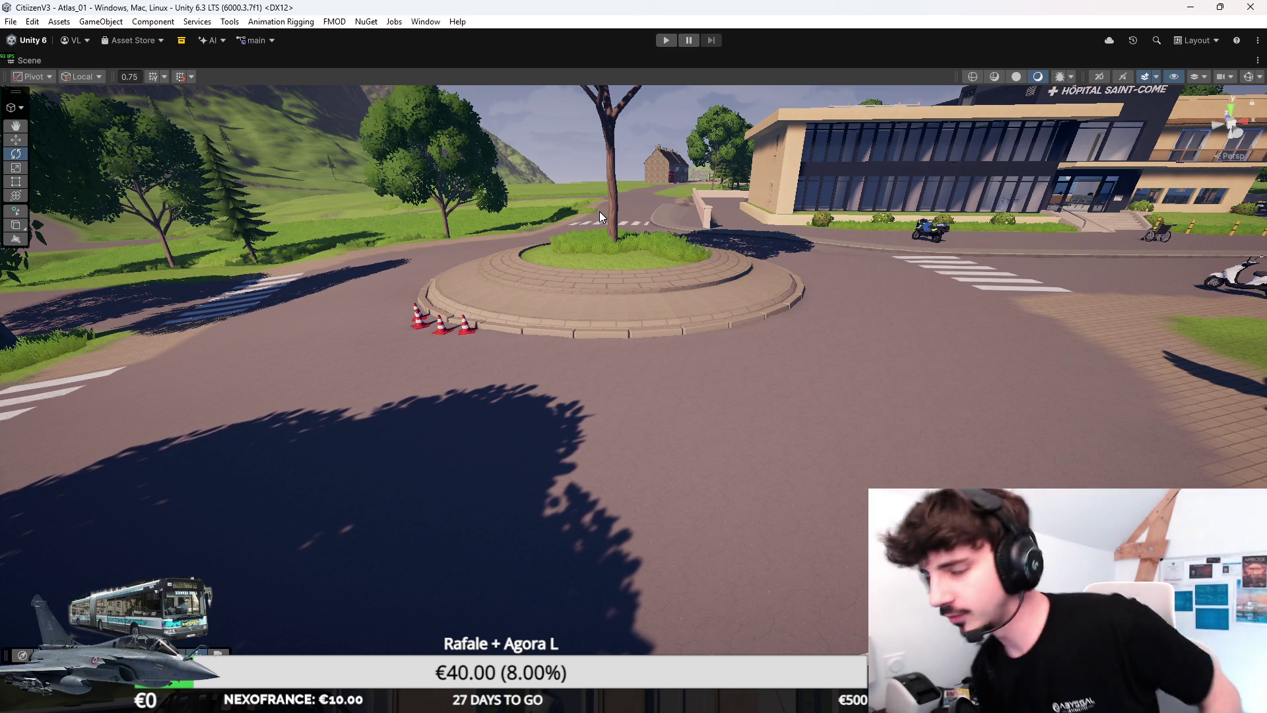
key(w)
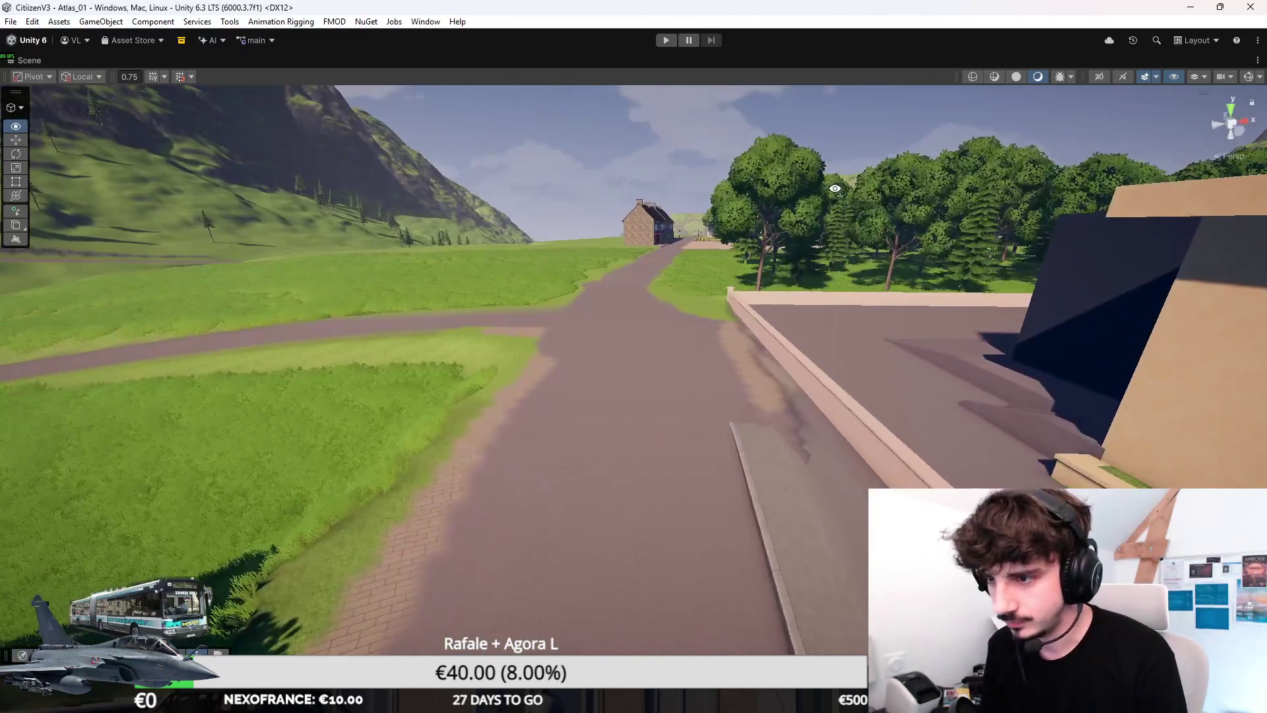
key(w)
key(w)
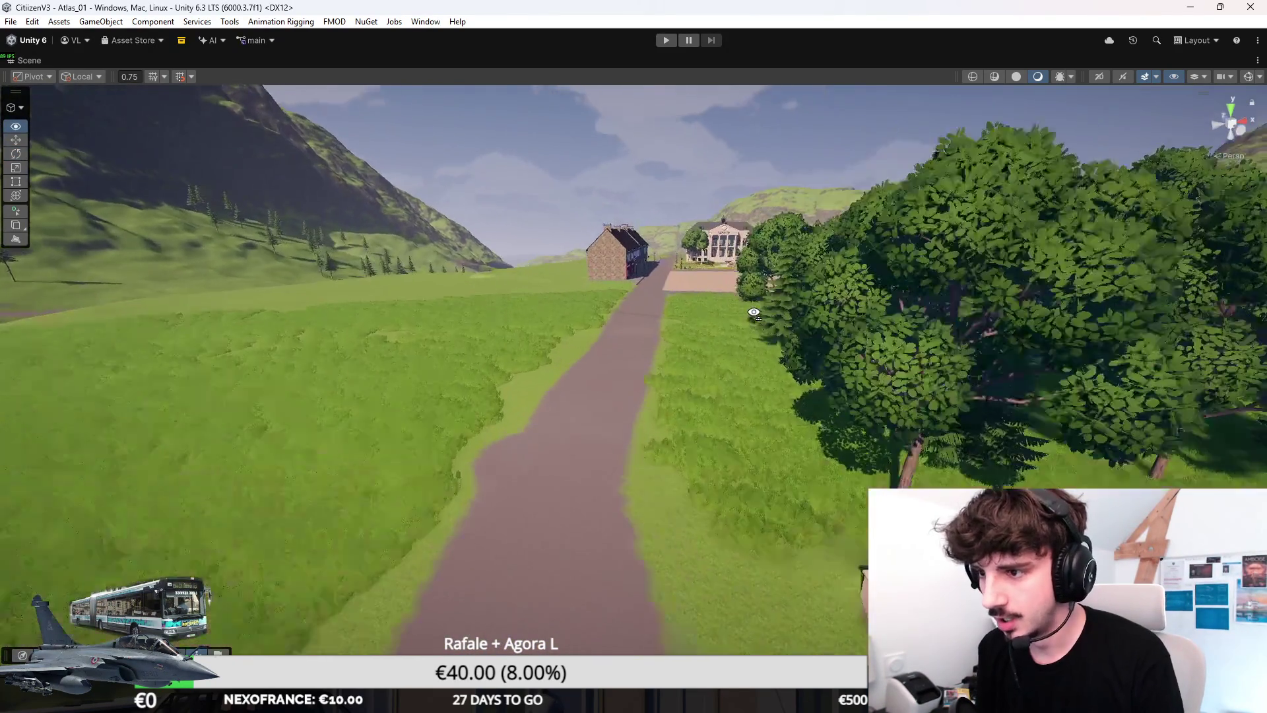
key(w)
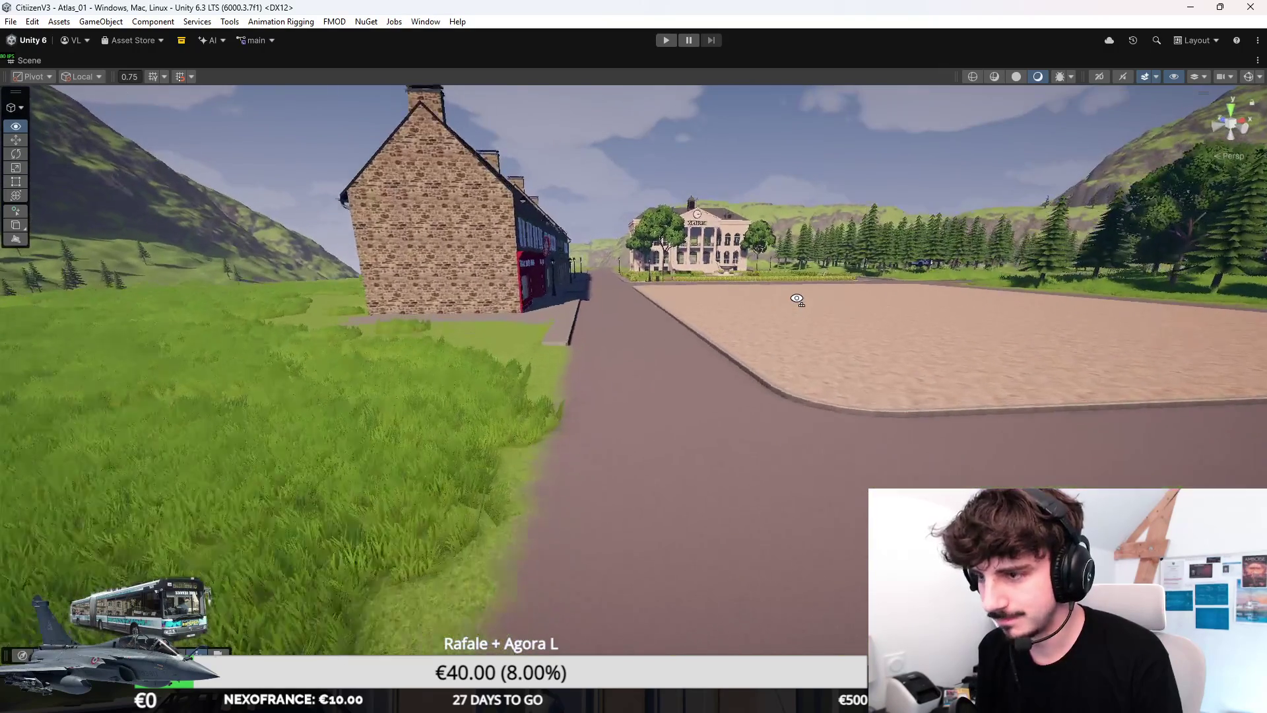
key(w)
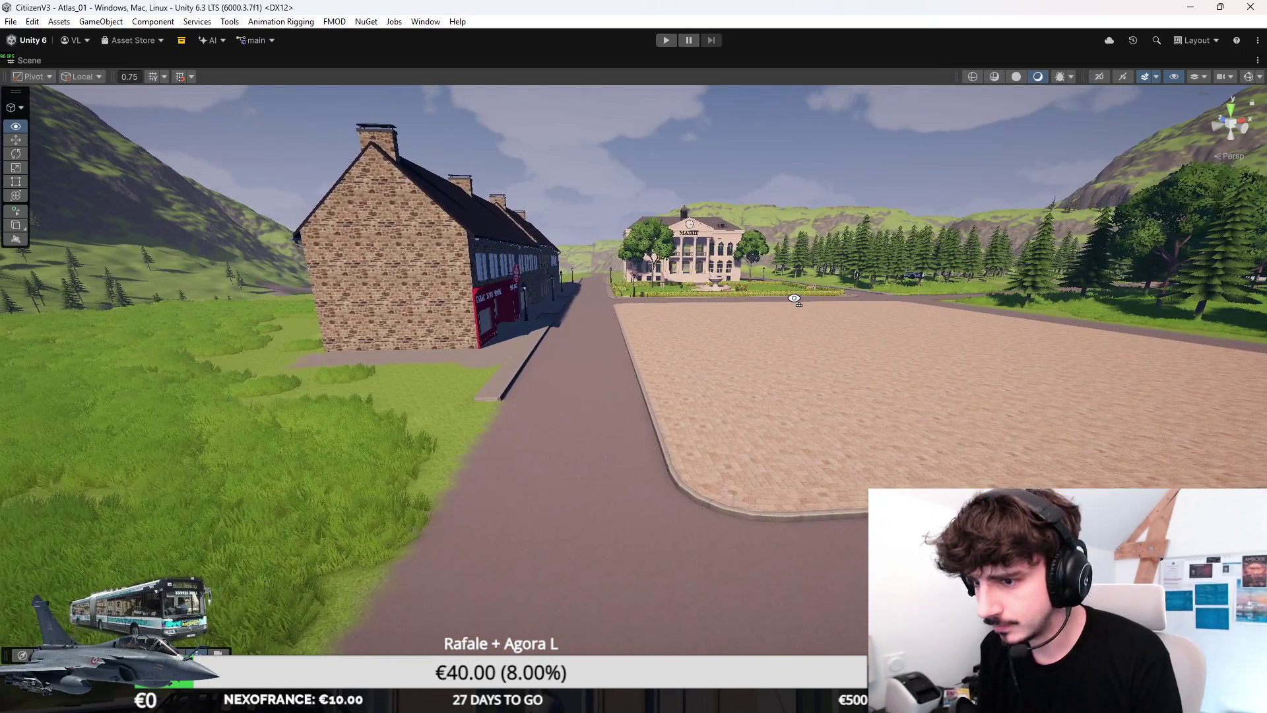
key(w)
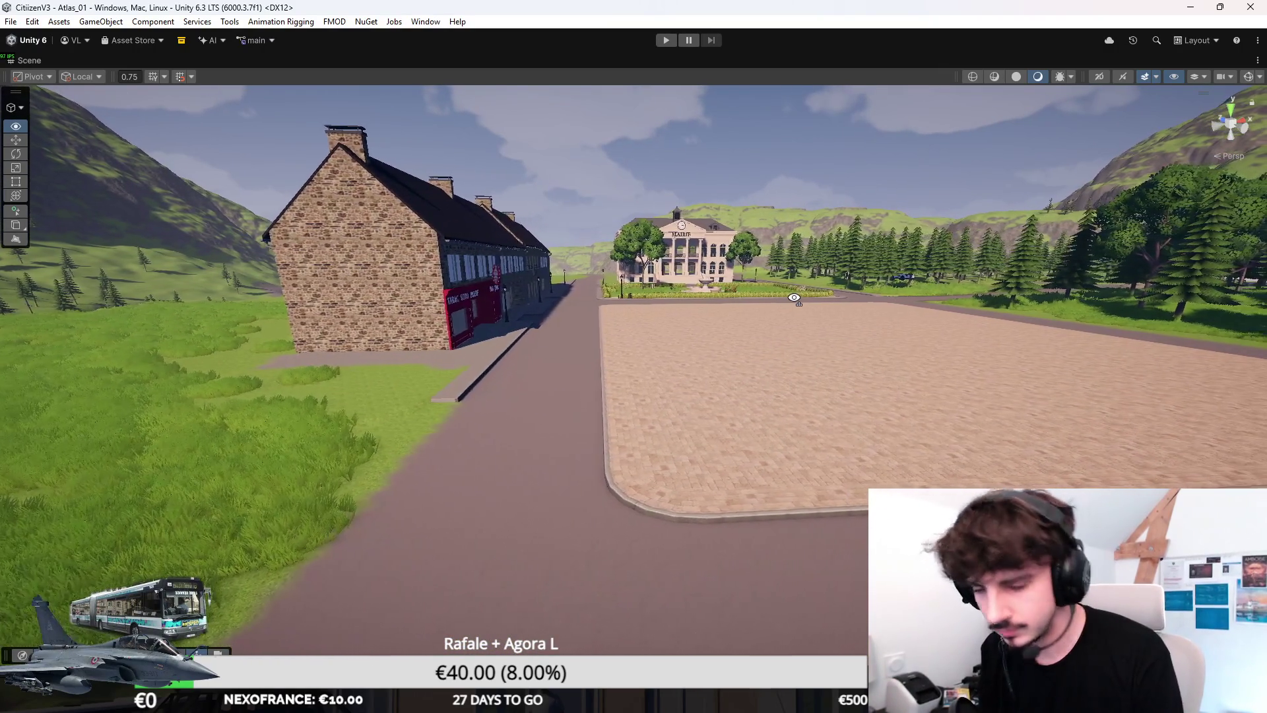
key(w)
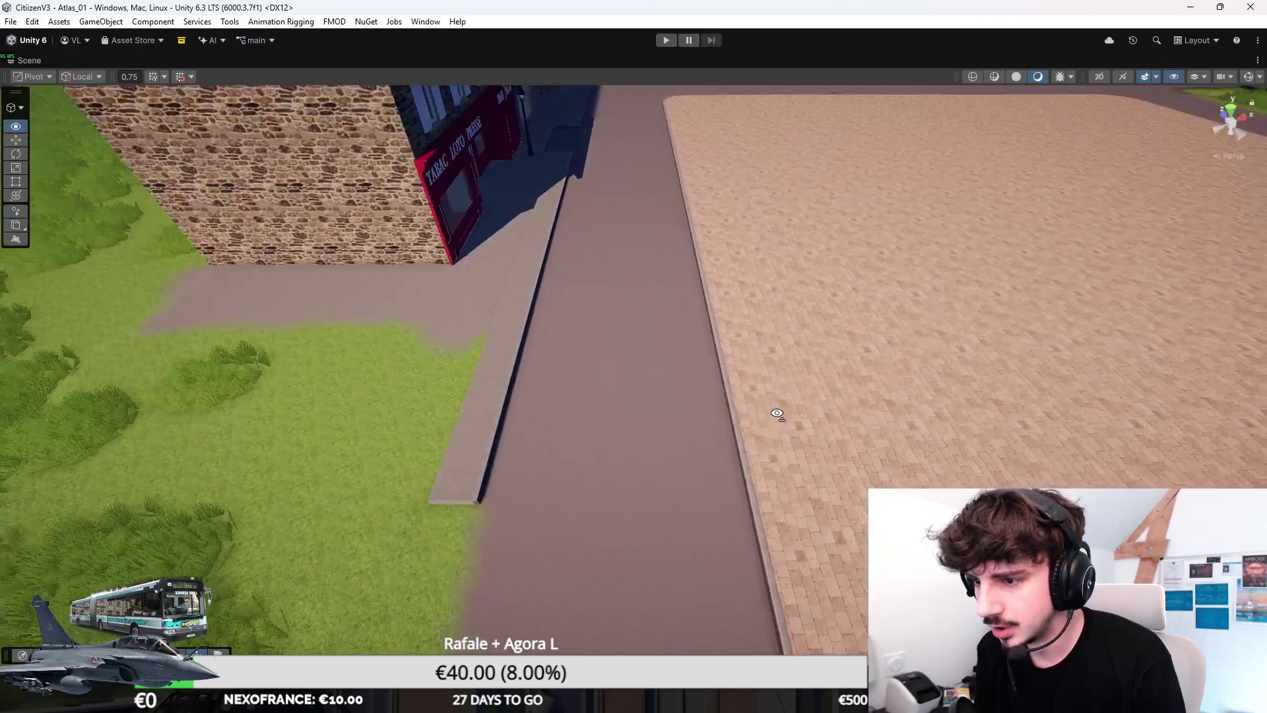
Step: Frame the whole street and capture it as a new Snipping Tool snip
key(s)
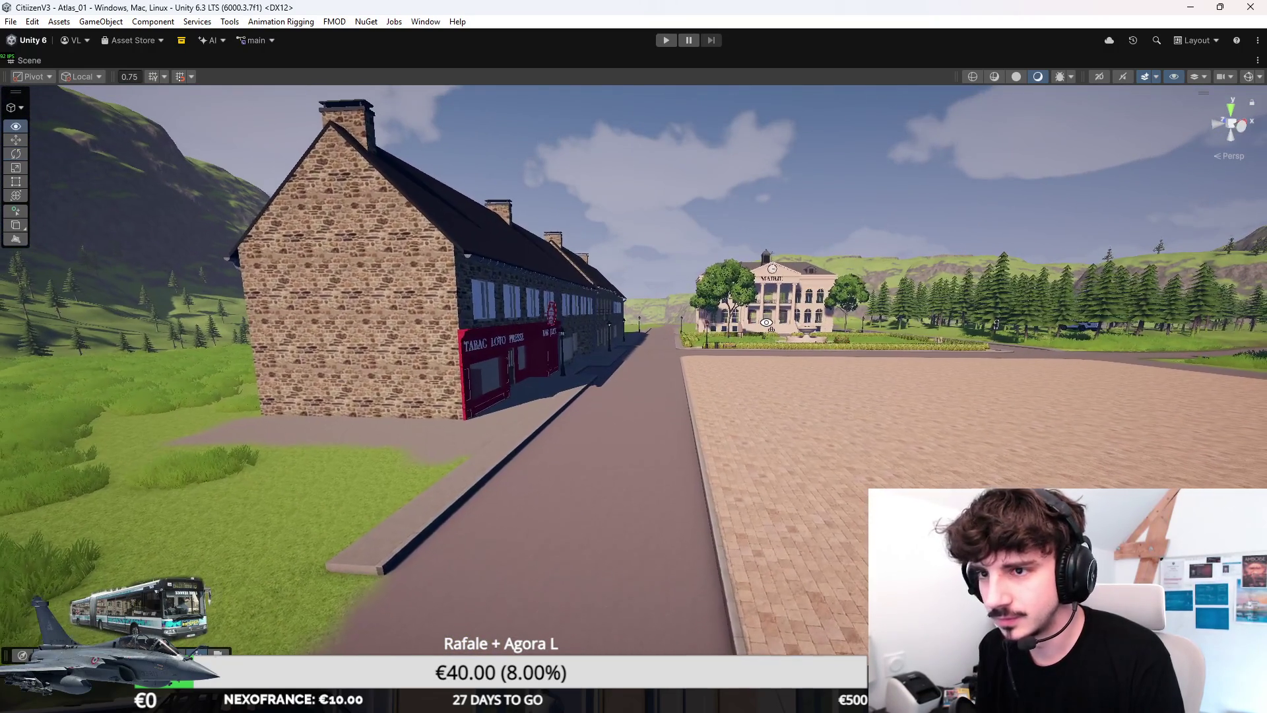
key(super)
text(capture)
key(Return)
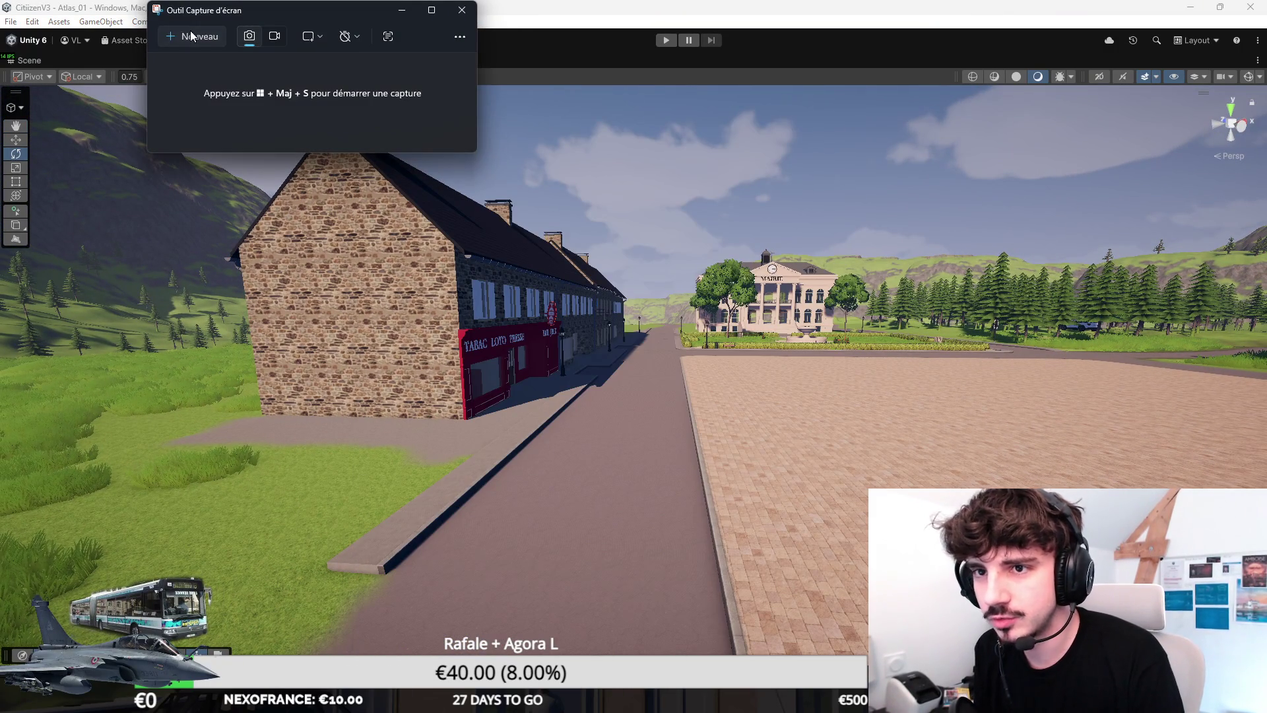
click(191, 36)
mouse_move(33, 86)
mouse_down()
mouse_move(1217, 634)
mouse_move(1192, 645)
mouse_up()
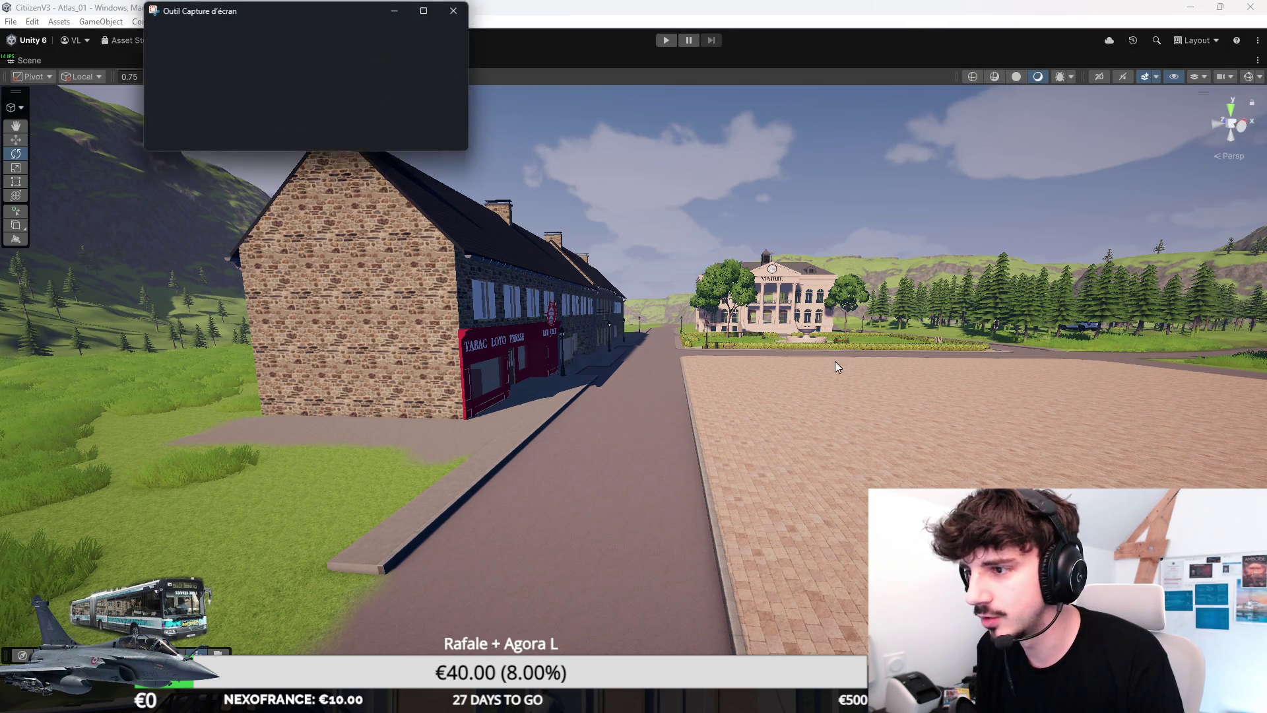
Step: Copy the captured street image to the clipboard
right_click(531, 291)
click(580, 326)
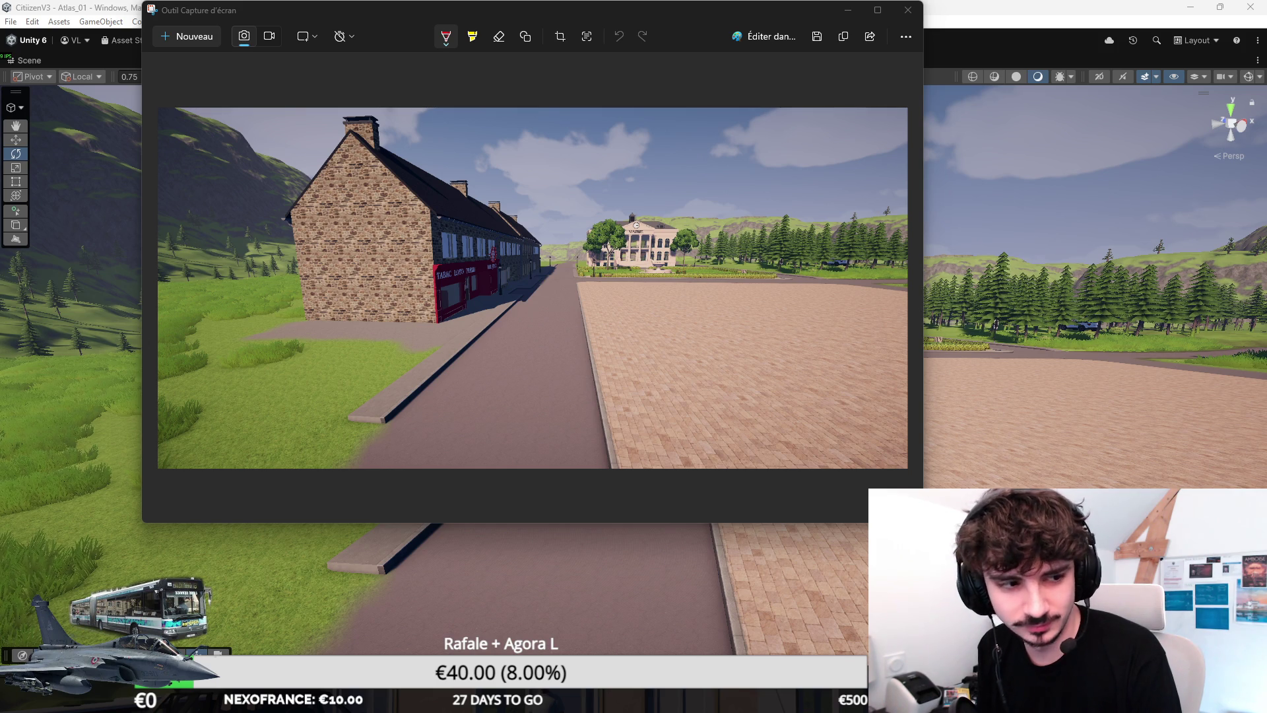
right_click(731, 196)
click(782, 231)
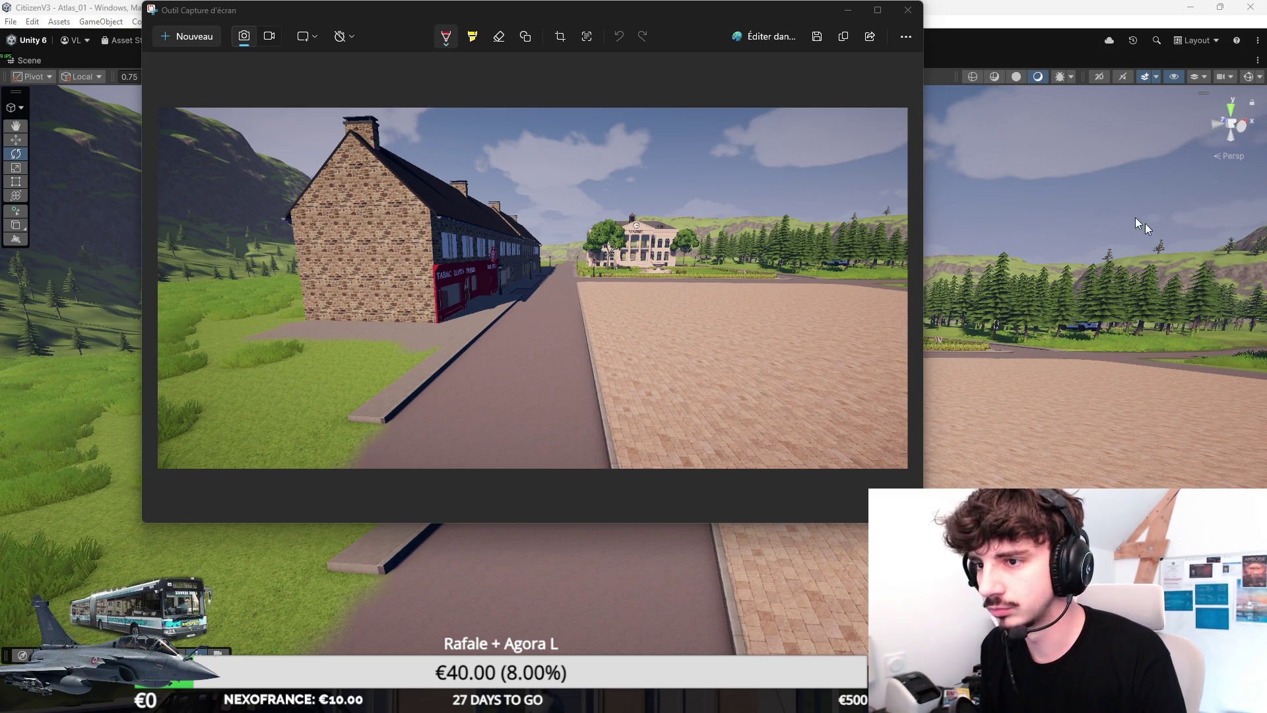
Step: Close Snipping Tool and fly the Unity view down the street across the town square
click(909, 11)
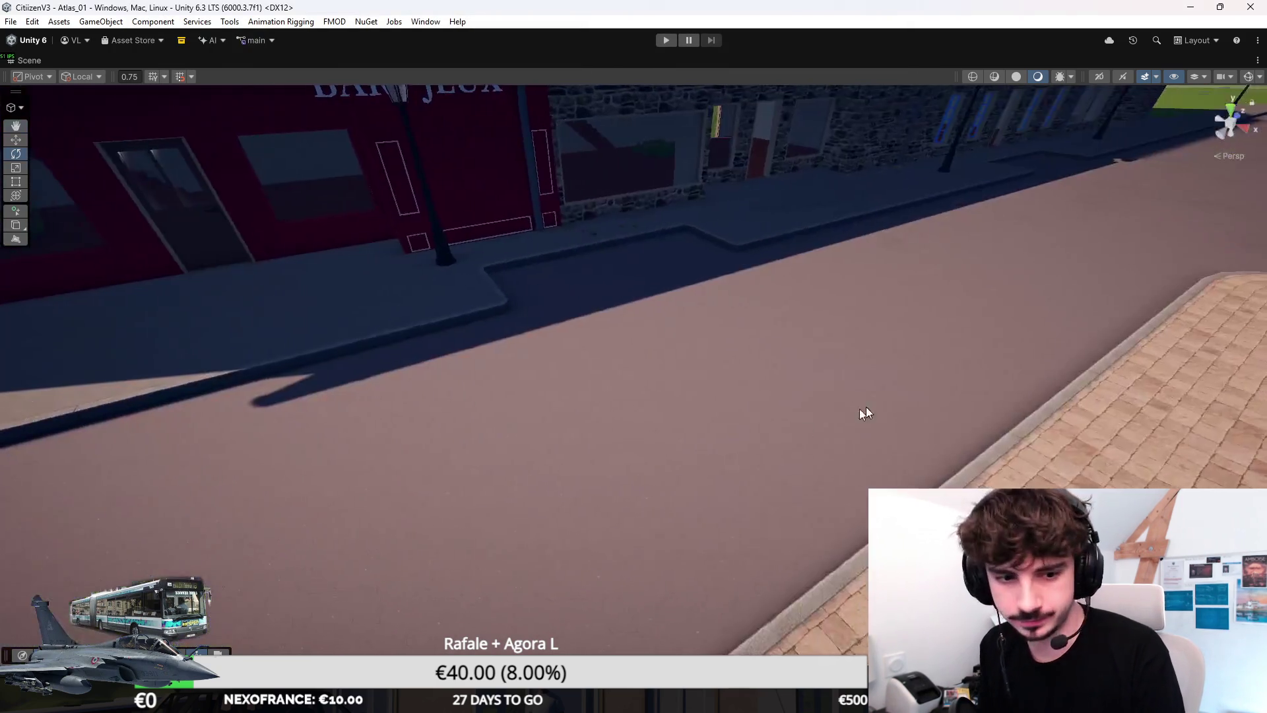
mouse_move(865, 413)
mouse_down()
mouse_move(687, 396)
mouse_move(750, 399)
mouse_up()
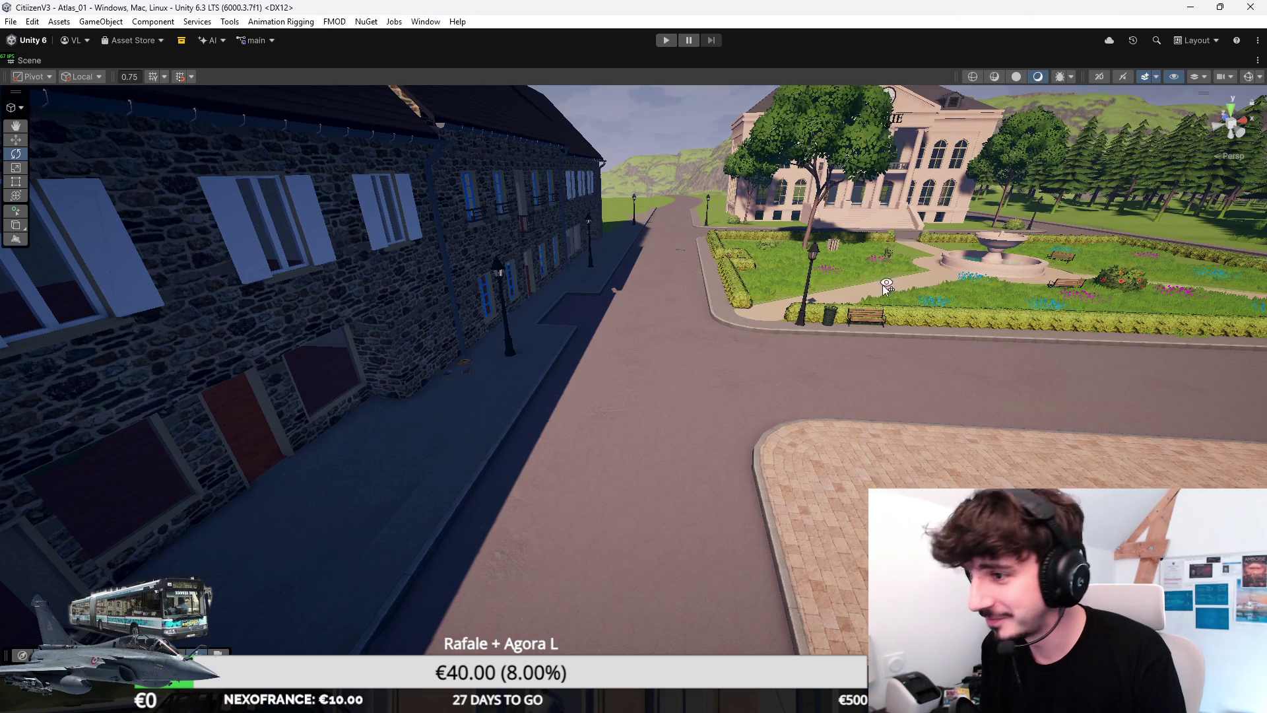
mouse_move(886, 285)
mouse_down()
mouse_move(758, 365)
mouse_move(586, 396)
mouse_move(600, 394)
mouse_move(594, 363)
mouse_move(629, 406)
mouse_move(865, 399)
mouse_up()
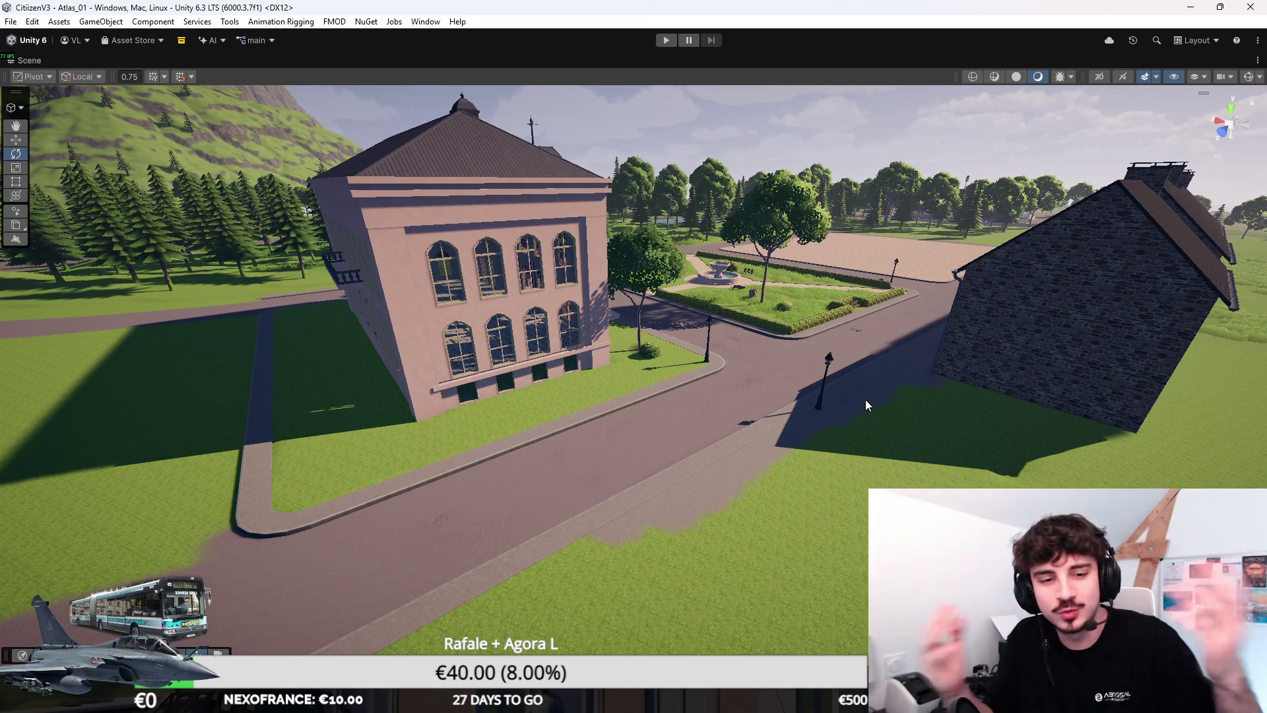
mouse_move(865, 399)
mouse_down()
mouse_move(940, 373)
mouse_move(803, 365)
mouse_move(825, 372)
mouse_move(781, 449)
mouse_up()
Step: Select the paved plaza and scale it narrower along its X axis
click(778, 452)
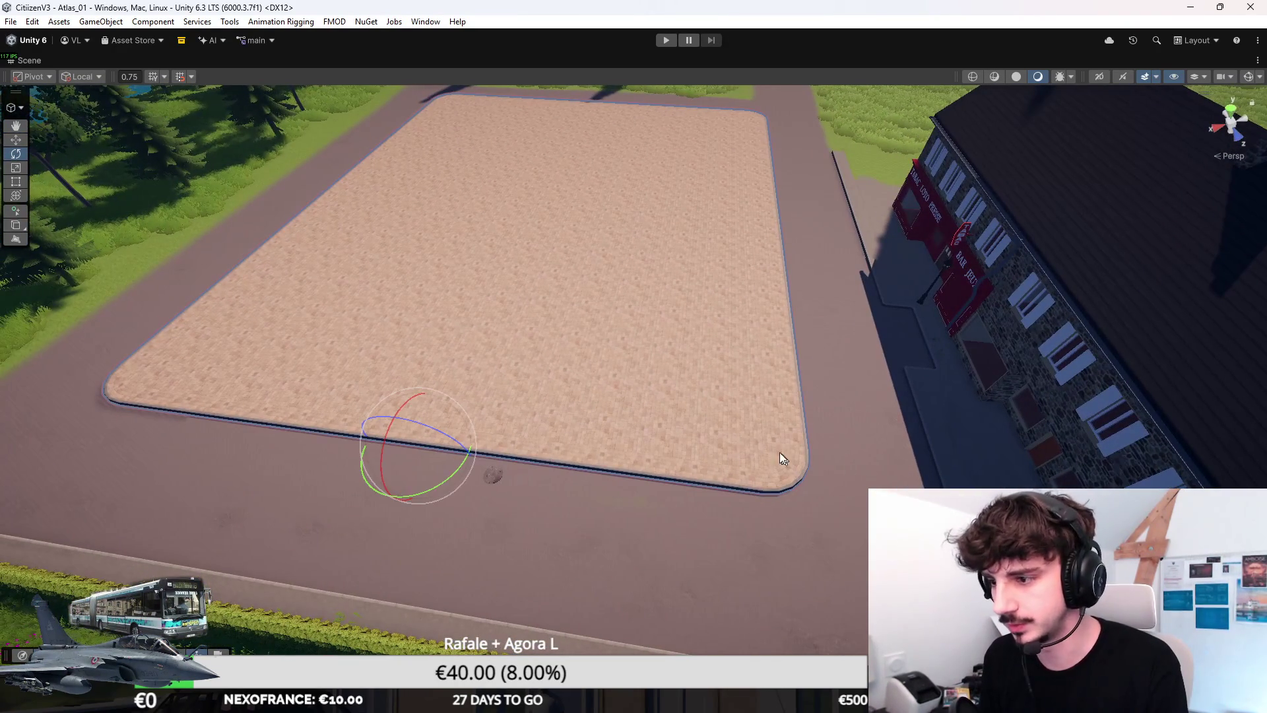
key(r)
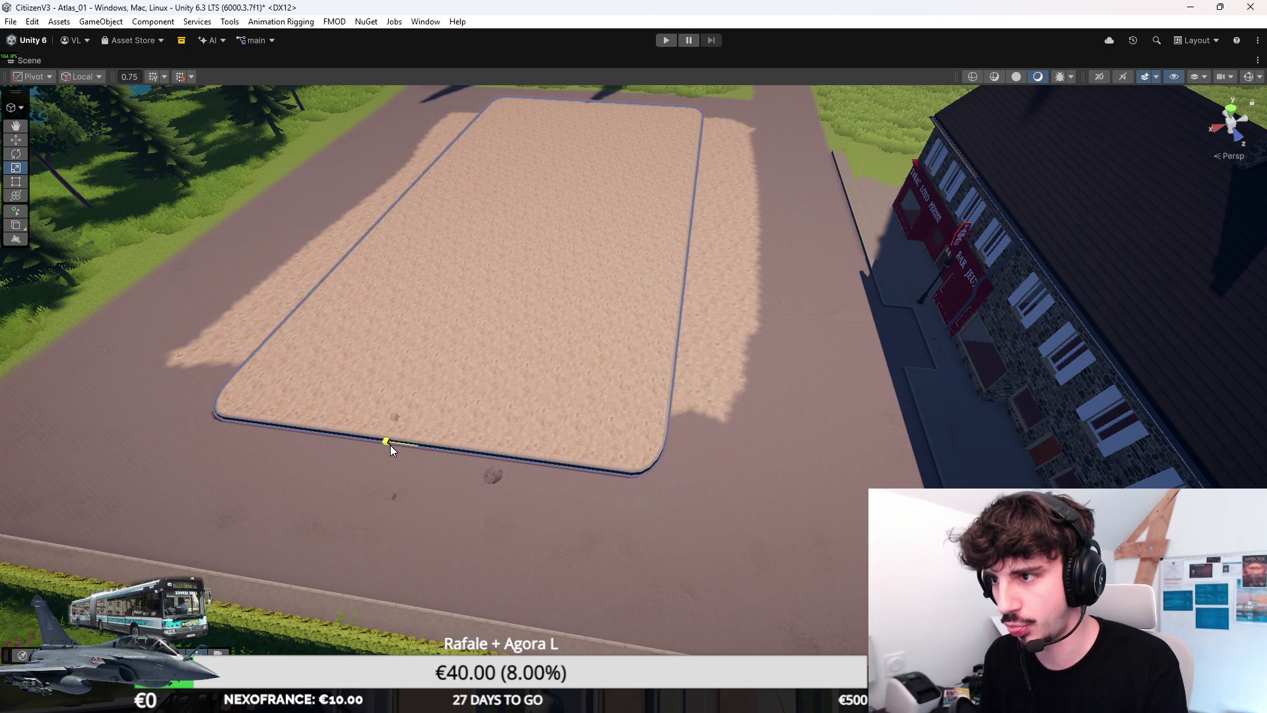
mouse_move(699, 404)
mouse_down()
mouse_move(701, 141)
mouse_move(781, 298)
mouse_move(772, 288)
mouse_move(791, 296)
mouse_up()
key(a)
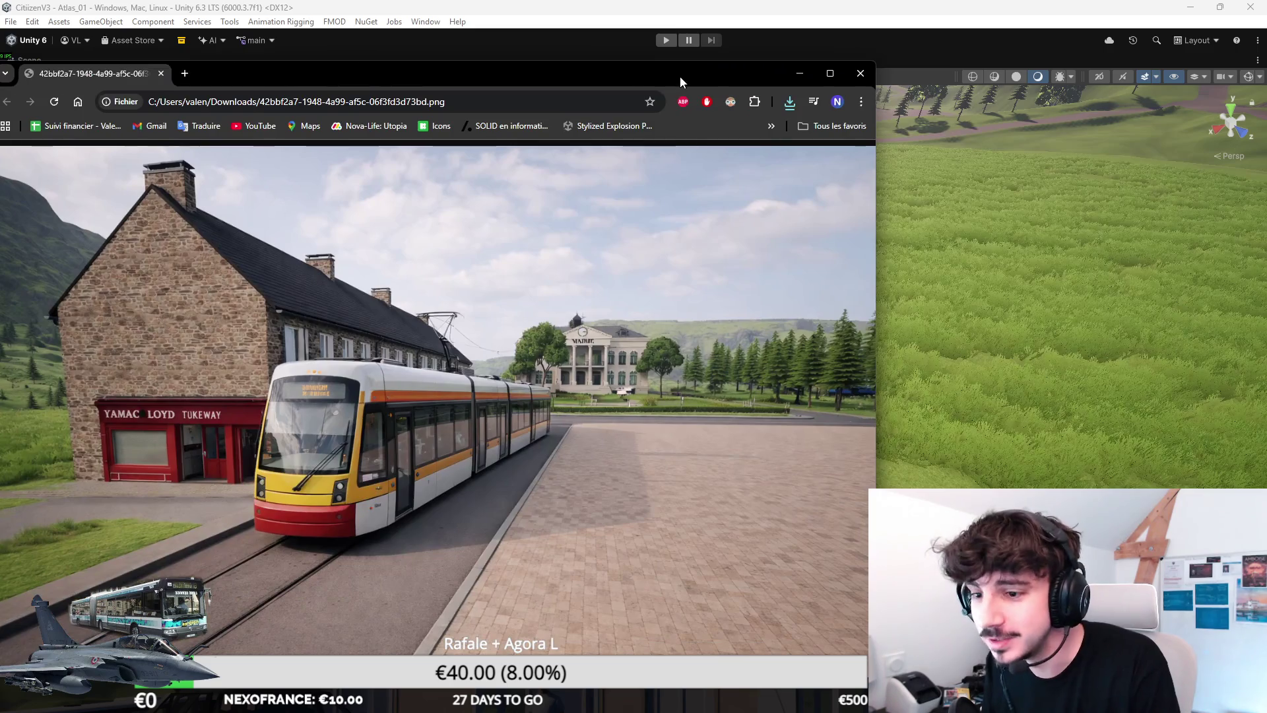
Step: Maximize the Chrome window showing the tram concept image
double_click(677, 77)
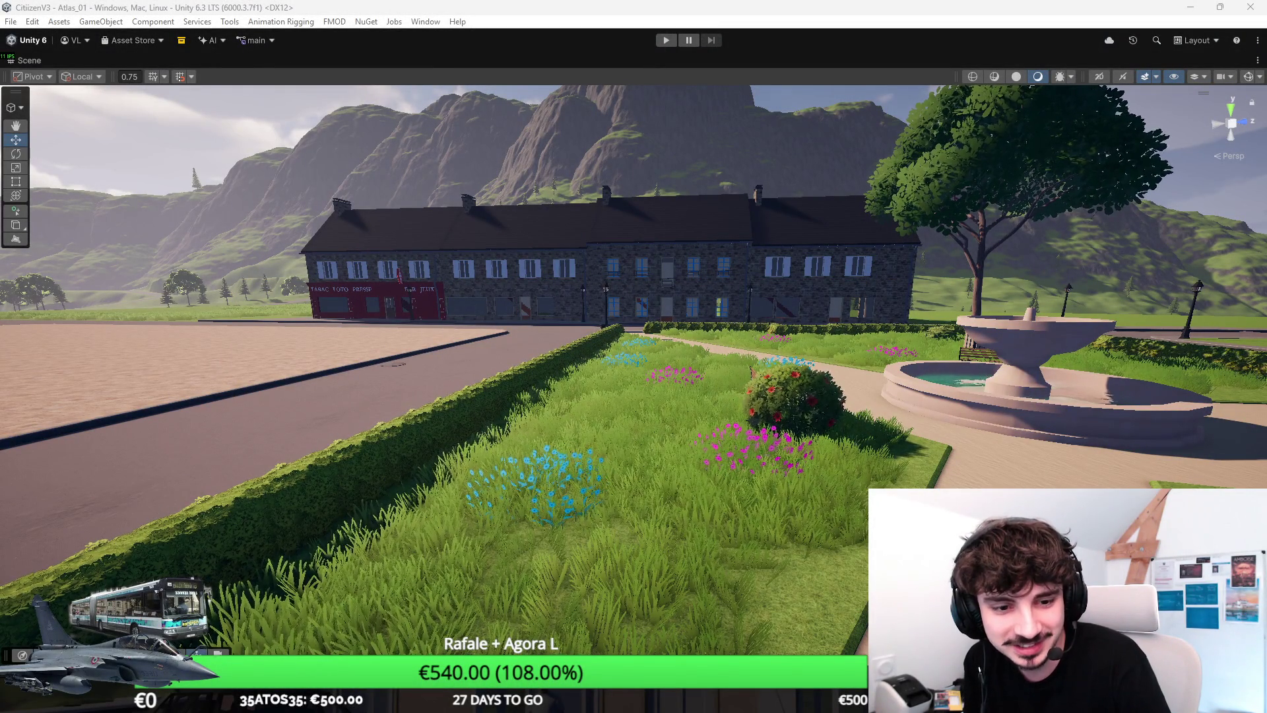
Step: Fly through town to the Mairie and orbit to the armoured vehicle's front
mouse_move(459, 404)
mouse_down()
mouse_move(466, 386)
mouse_move(733, 392)
mouse_move(642, 384)
mouse_move(637, 416)
mouse_up()
drag(779, 420, 970, 413)
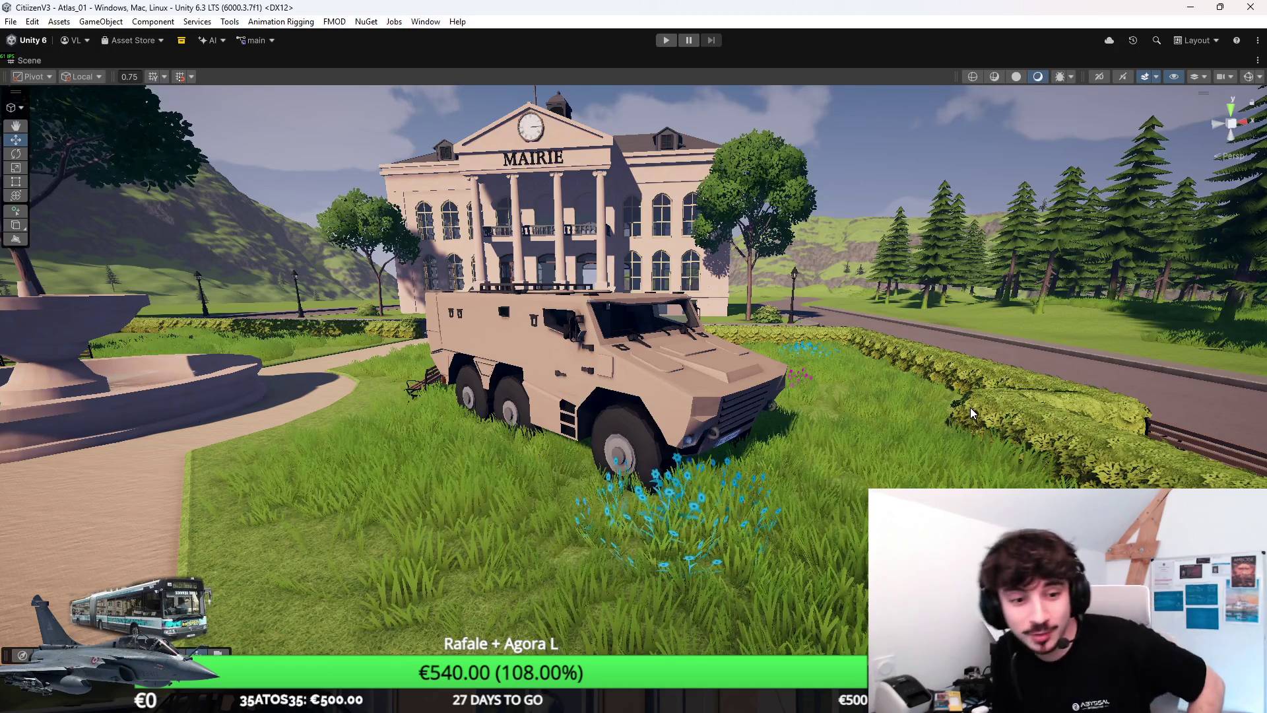
Step: Select the armoured vehicle's rear ramp for rotation and orbit around the vehicle
mouse_move(936, 310)
mouse_down()
mouse_move(701, 367)
mouse_move(615, 367)
mouse_move(643, 436)
mouse_up()
click(627, 367)
key(e)
key(w)
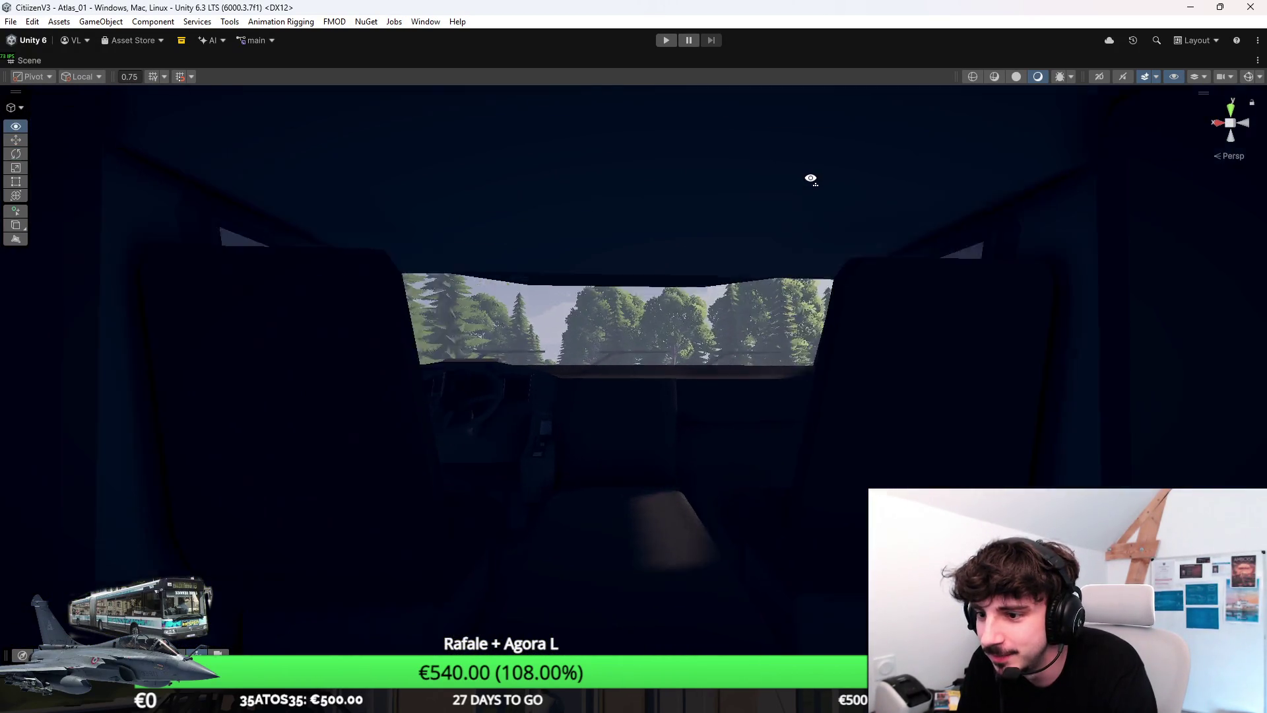
key(s)
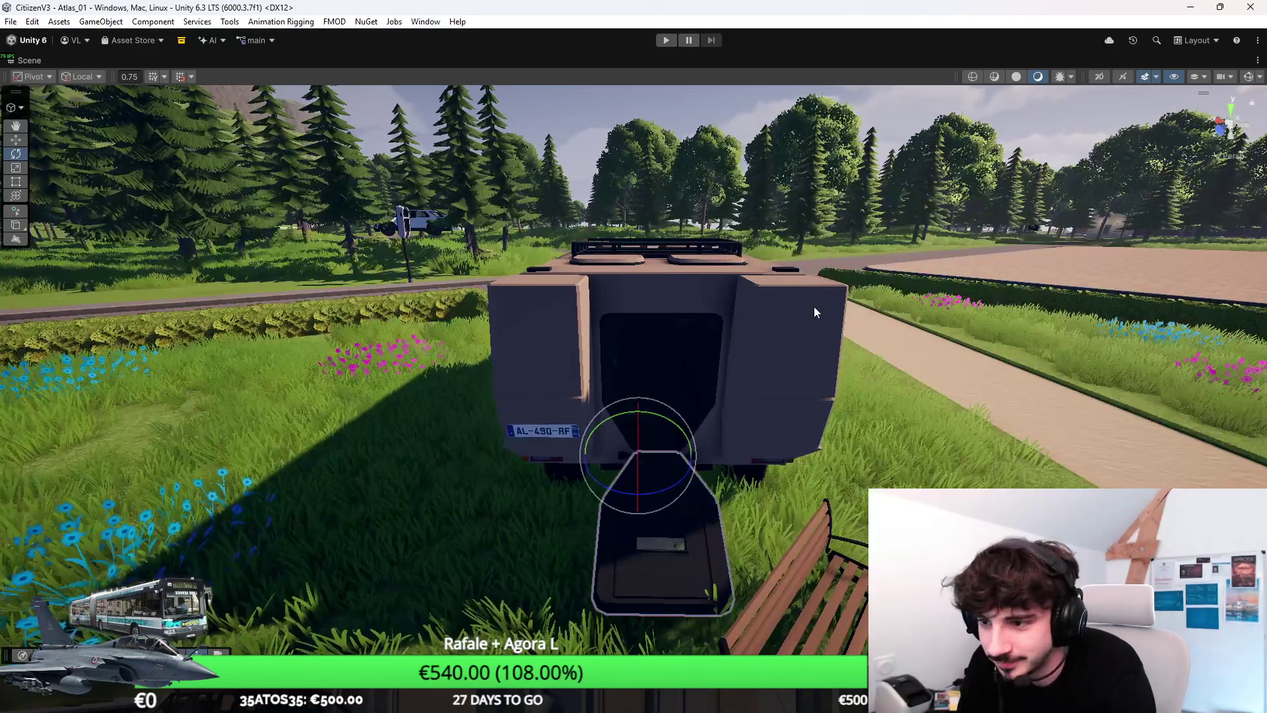
scroll(814, 306, down, 3)
drag(813, 306, 166, 371)
Step: Fly back from the fountain square toward the vehicle and select its right rear door
key(w)
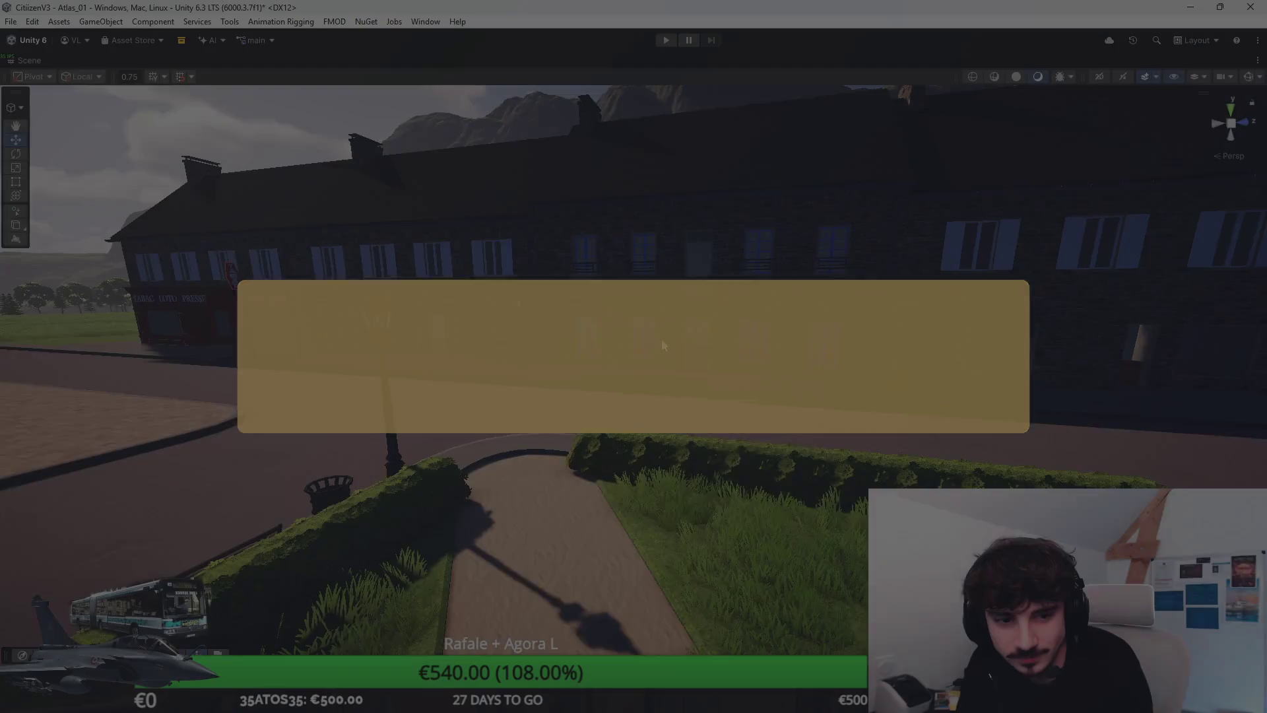
mouse_move(661, 342)
mouse_down()
mouse_move(1111, 367)
mouse_move(843, 349)
mouse_move(773, 401)
mouse_move(865, 457)
mouse_move(960, 471)
mouse_move(792, 436)
mouse_up()
click(710, 382)
Step: Rotate the vehicle's left rear door open, then minimize Chrome to return to Unity
key(e)
click(627, 374)
mouse_move(651, 404)
mouse_down()
mouse_move(423, 429)
mouse_move(470, 251)
mouse_move(791, 325)
mouse_move(813, 310)
mouse_move(710, 312)
mouse_up()
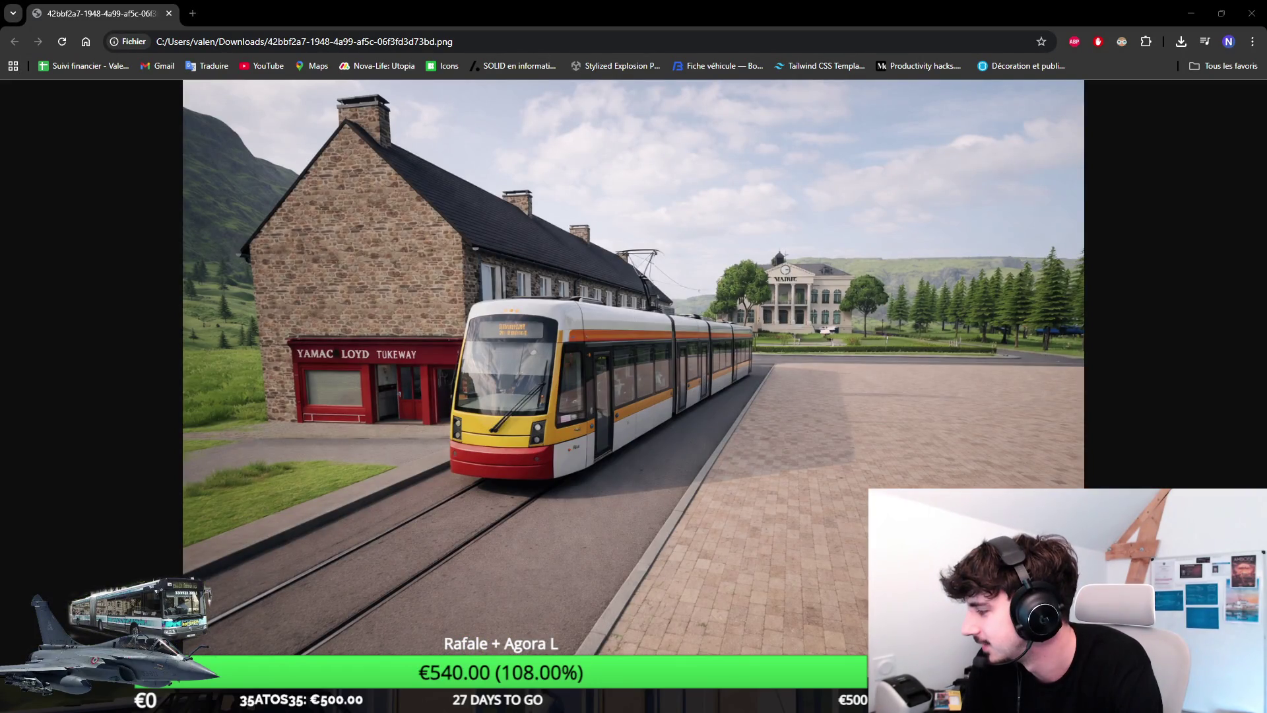
click(1191, 14)
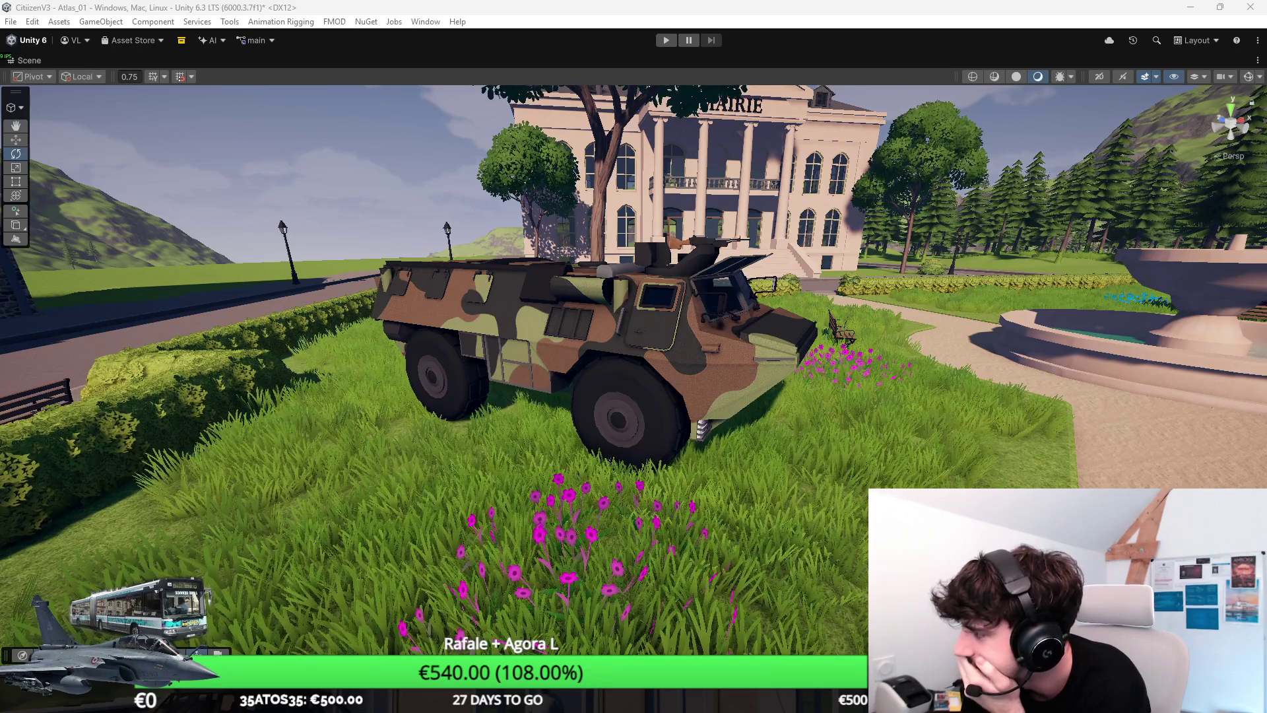
Step: Rotate the tan truck to face the camera and park it beside the camo vehicle at the MAIRIE
mouse_move(1122, 333)
mouse_down()
mouse_move(1058, 314)
mouse_move(884, 339)
mouse_up()
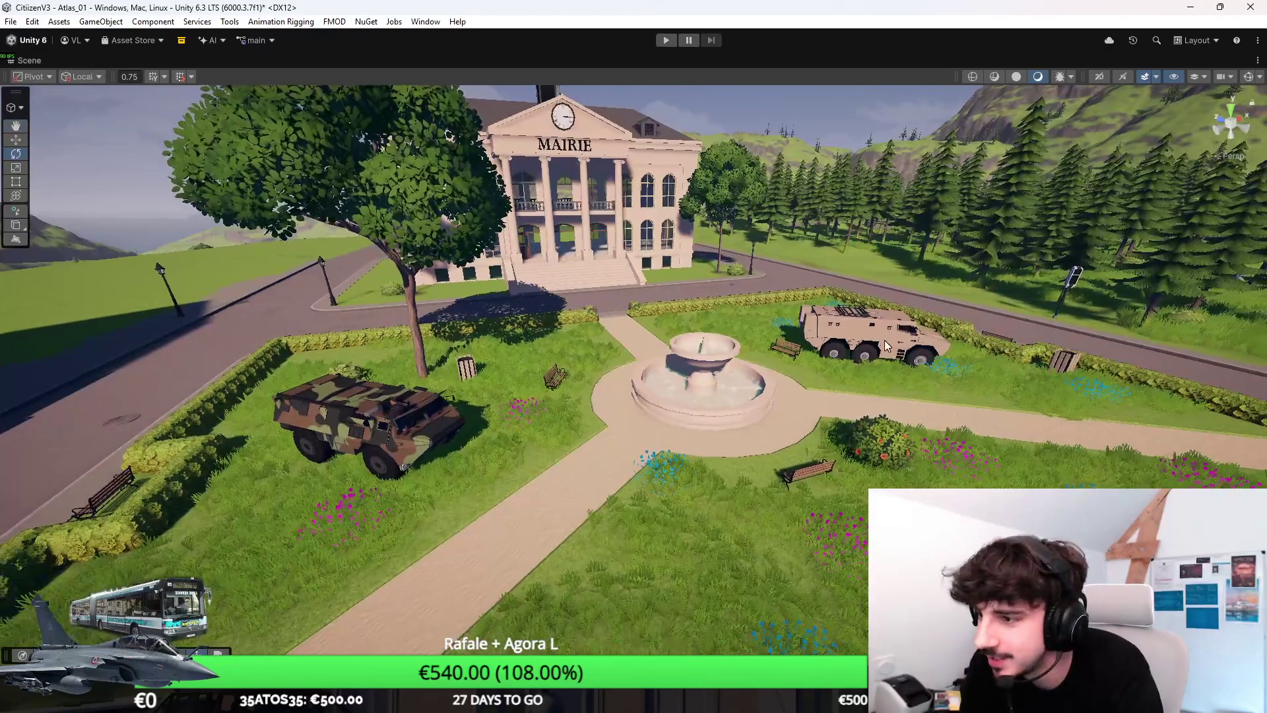
drag(872, 389, 678, 375)
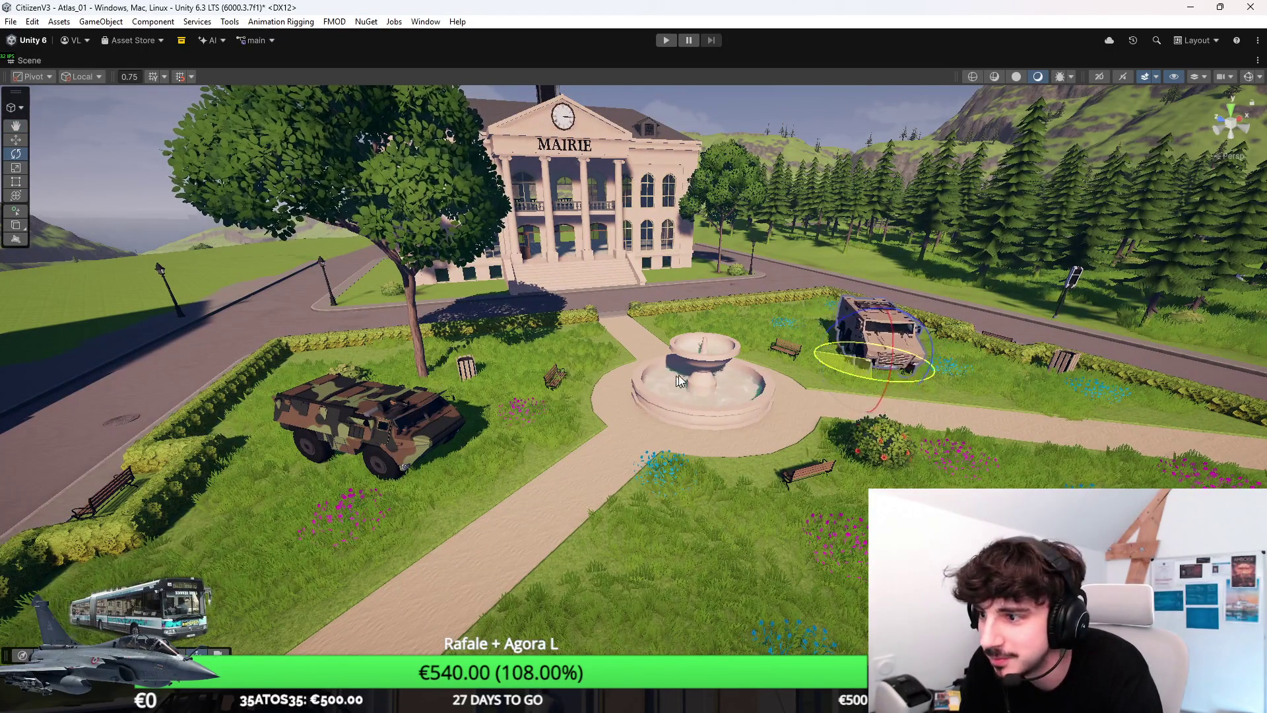
key(w)
mouse_move(866, 371)
mouse_down()
mouse_move(610, 413)
mouse_move(512, 446)
mouse_move(561, 448)
mouse_move(692, 365)
mouse_move(862, 179)
mouse_move(895, 272)
mouse_move(881, 280)
mouse_up()
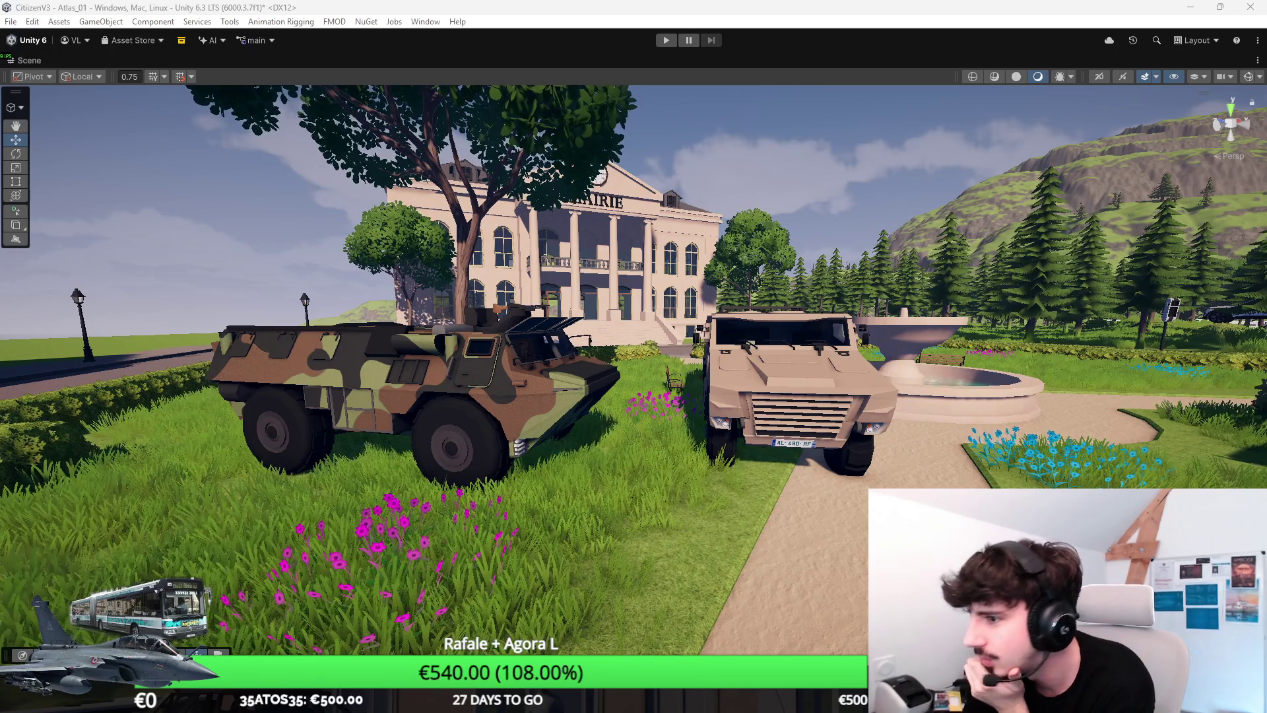
Step: Bring the ChatGPT vehicle image up in the browser, alternating it with the Unity scene
click(819, 367)
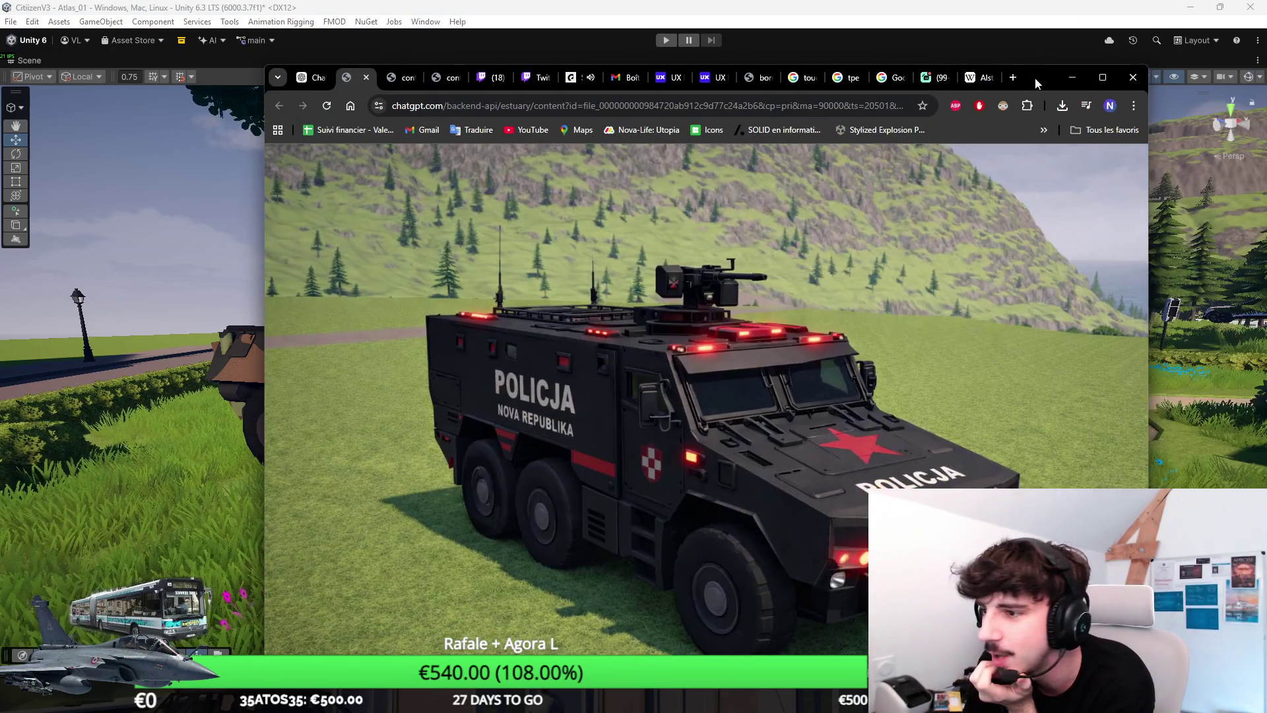
drag(1034, 78, 1015, 82)
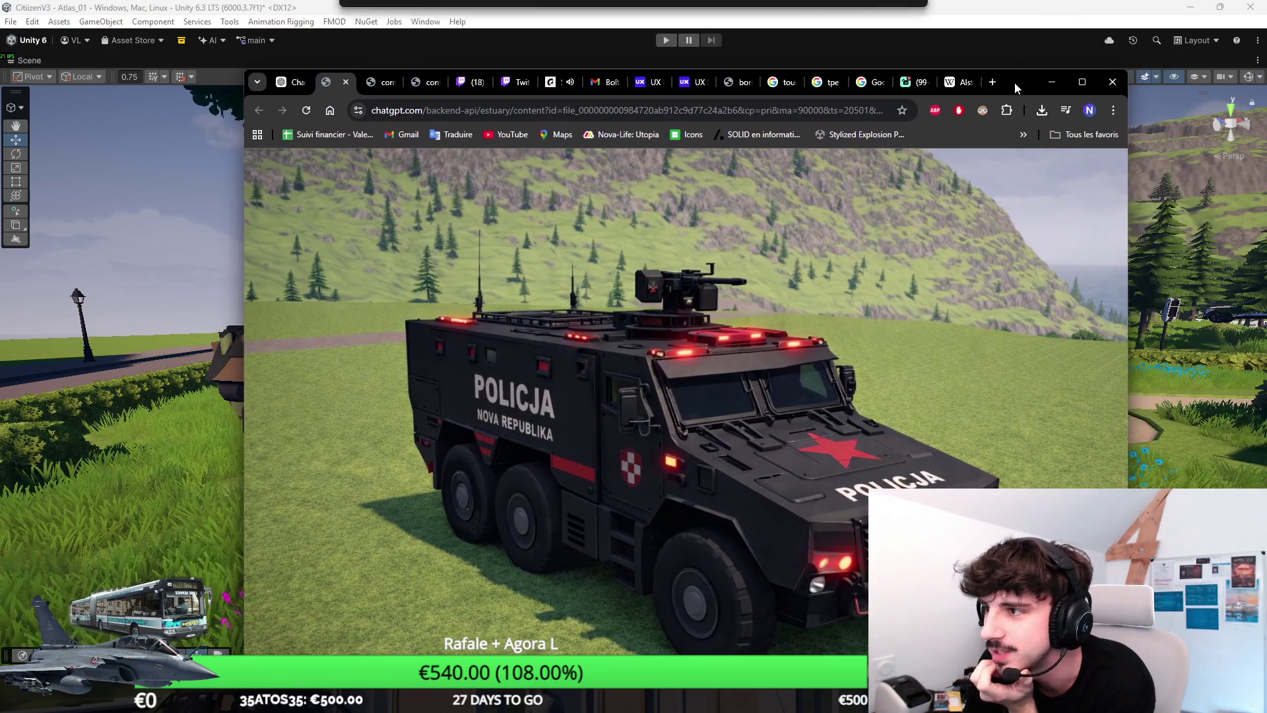
key(super+Up)
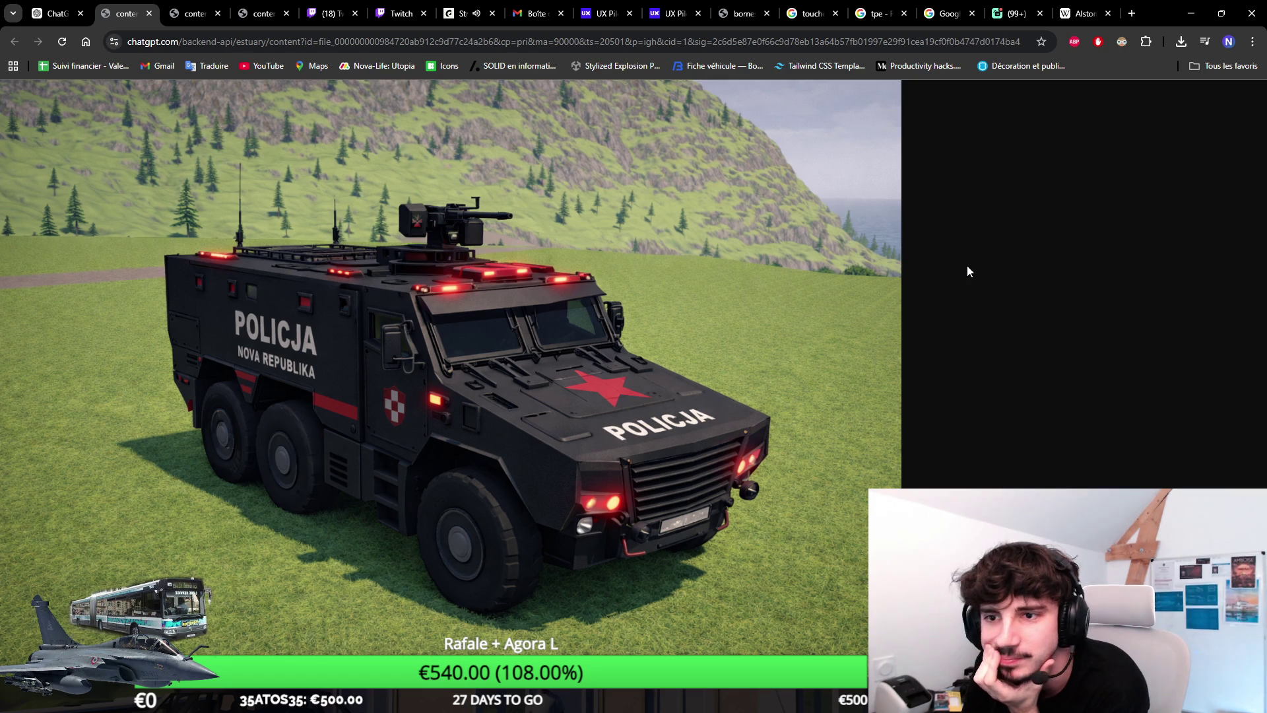
click(1191, 13)
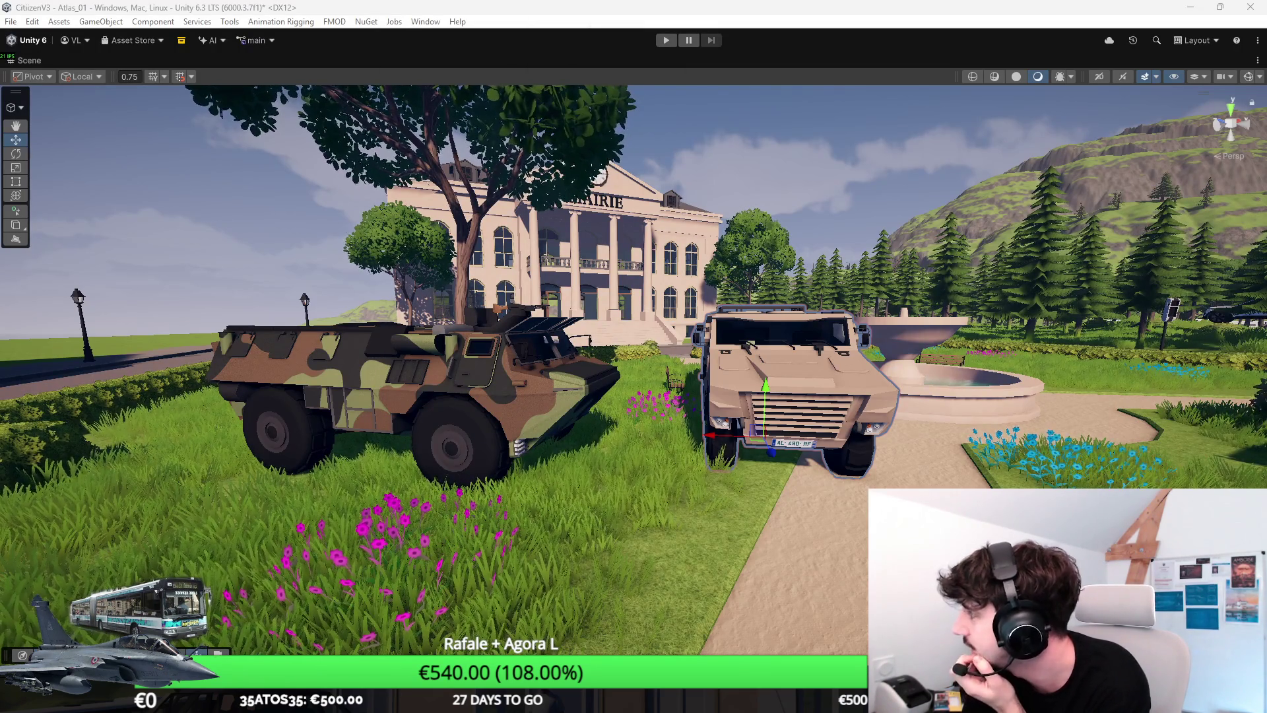
key(alt+Tab)
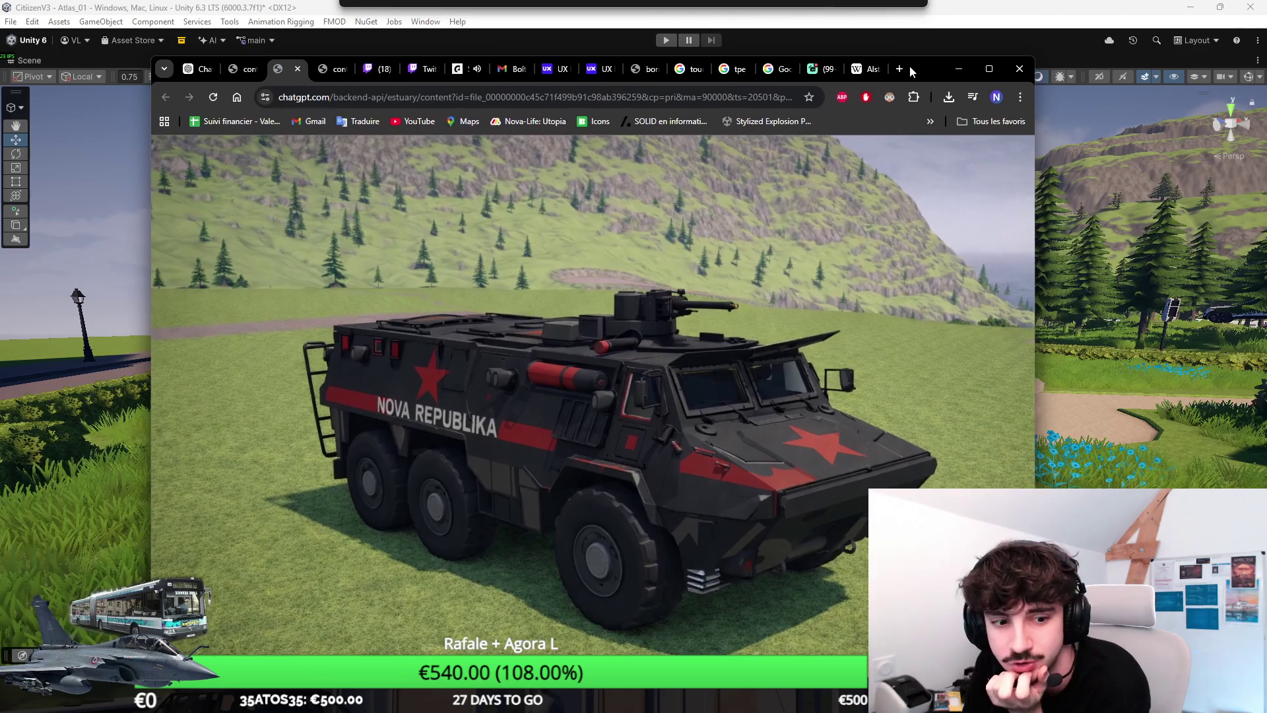
double_click(932, 73)
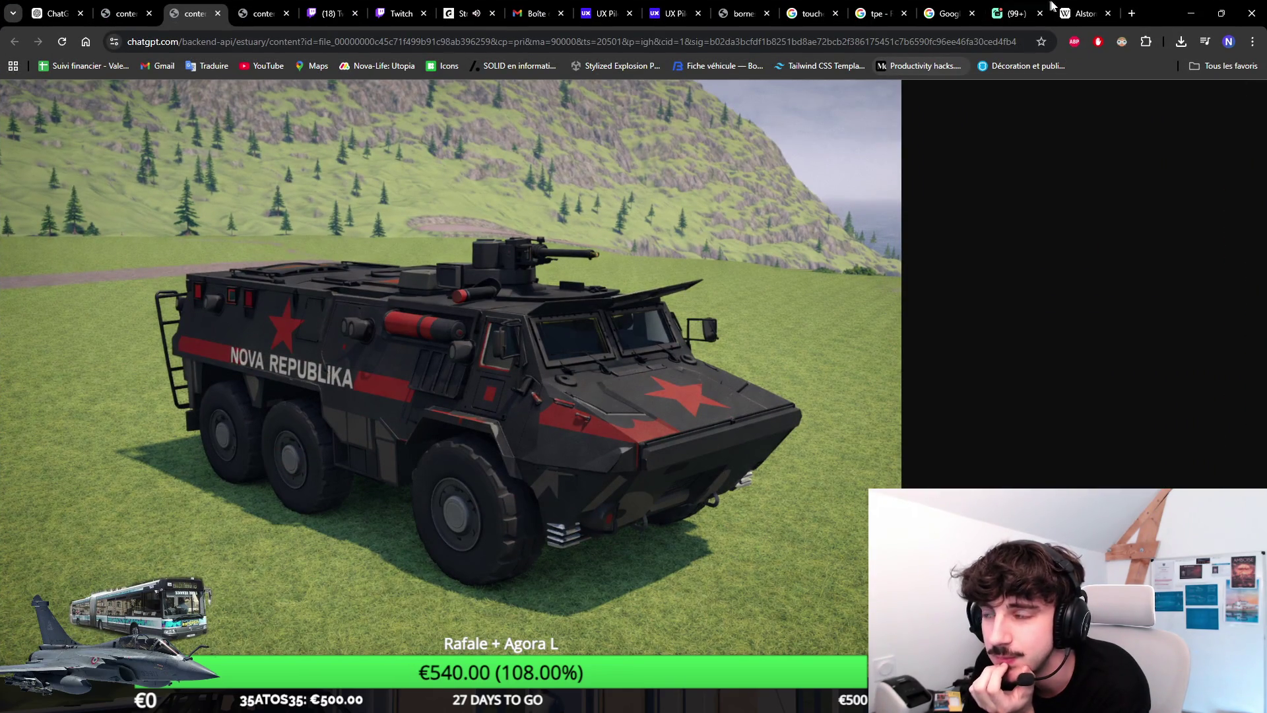
click(1191, 13)
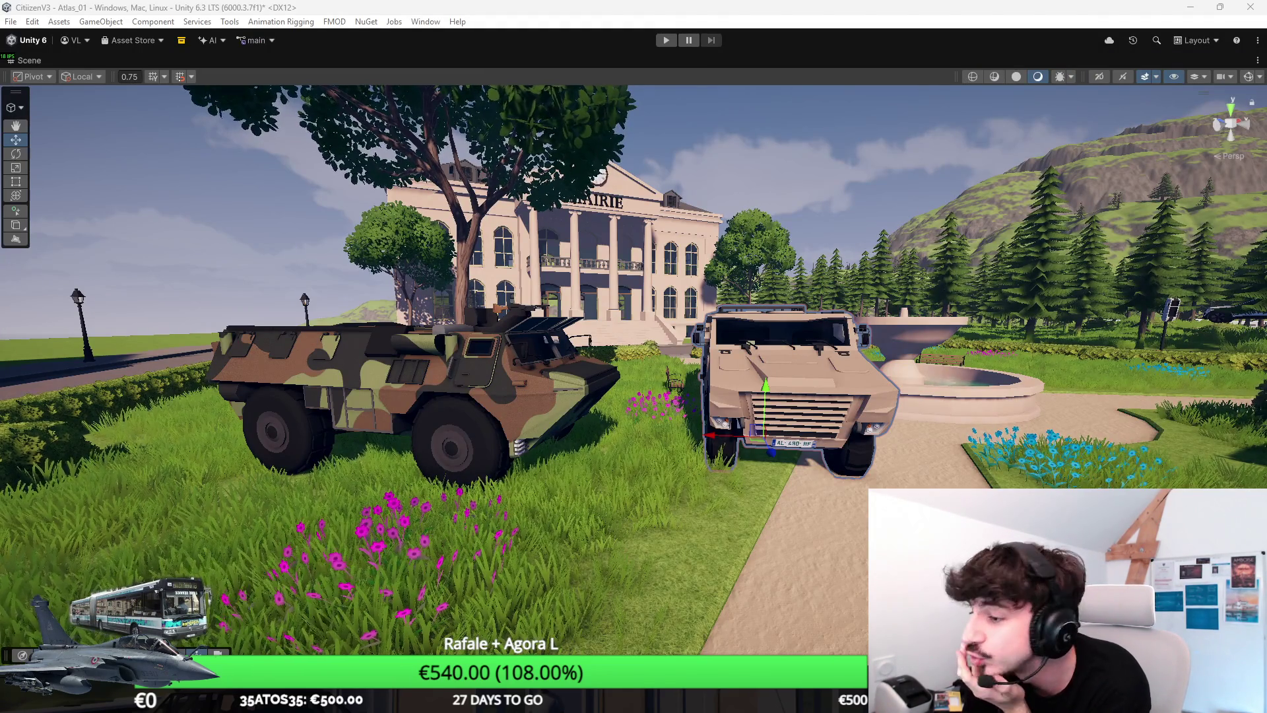
key(alt+Tab)
drag(1074, 63, 1074, 63)
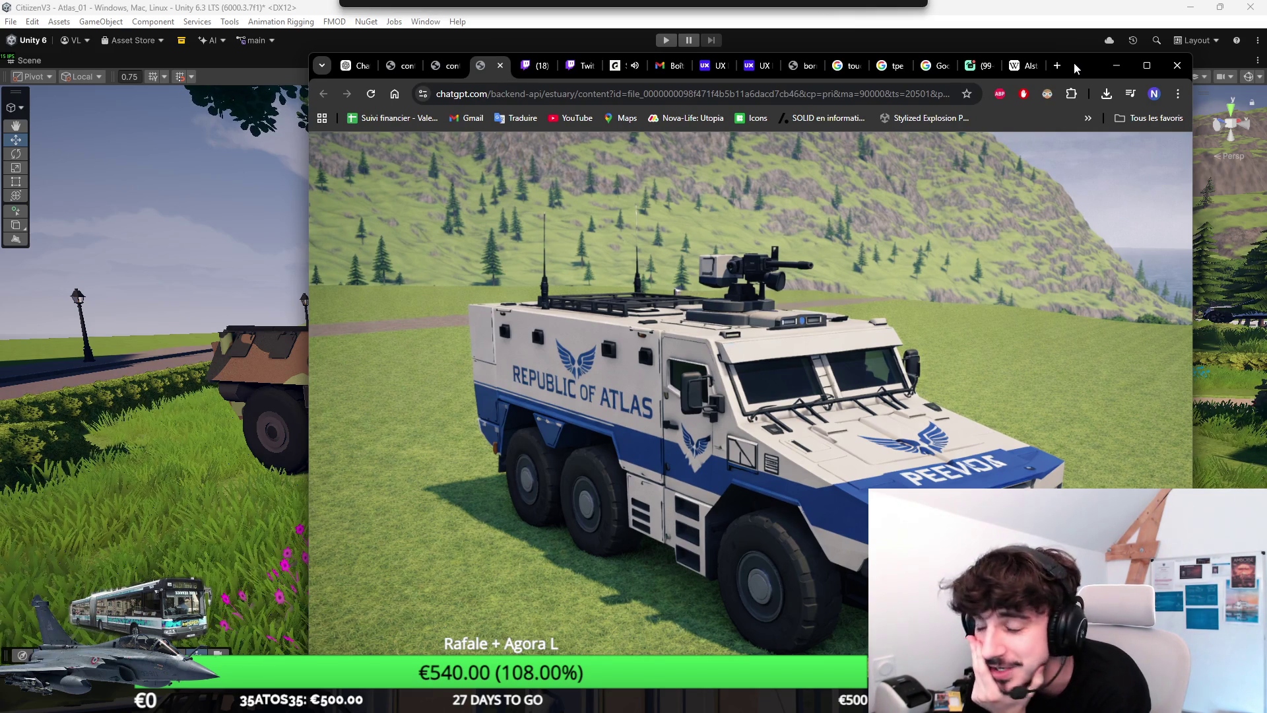
drag(1074, 64, 1102, 73)
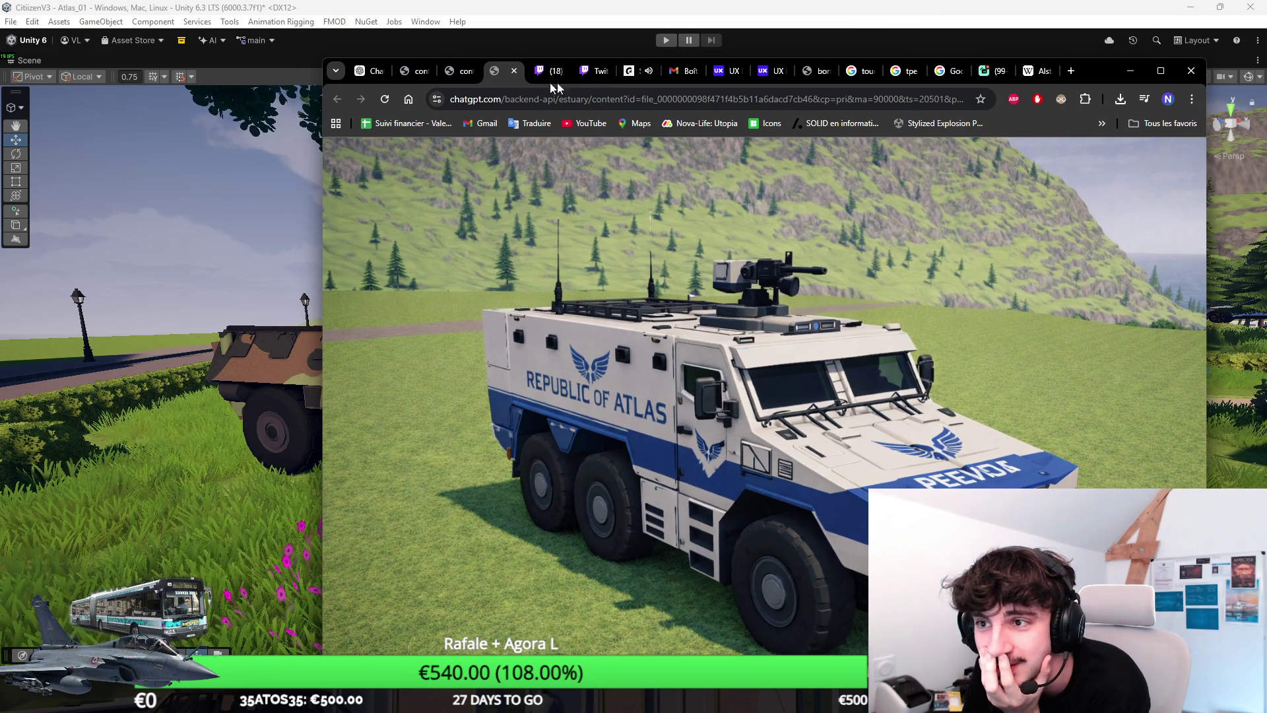
Step: Compare the Policja, Nova Republika and Republic of Atlas vehicle images, then switch to Blender
click(455, 71)
click(419, 73)
click(454, 73)
click(432, 74)
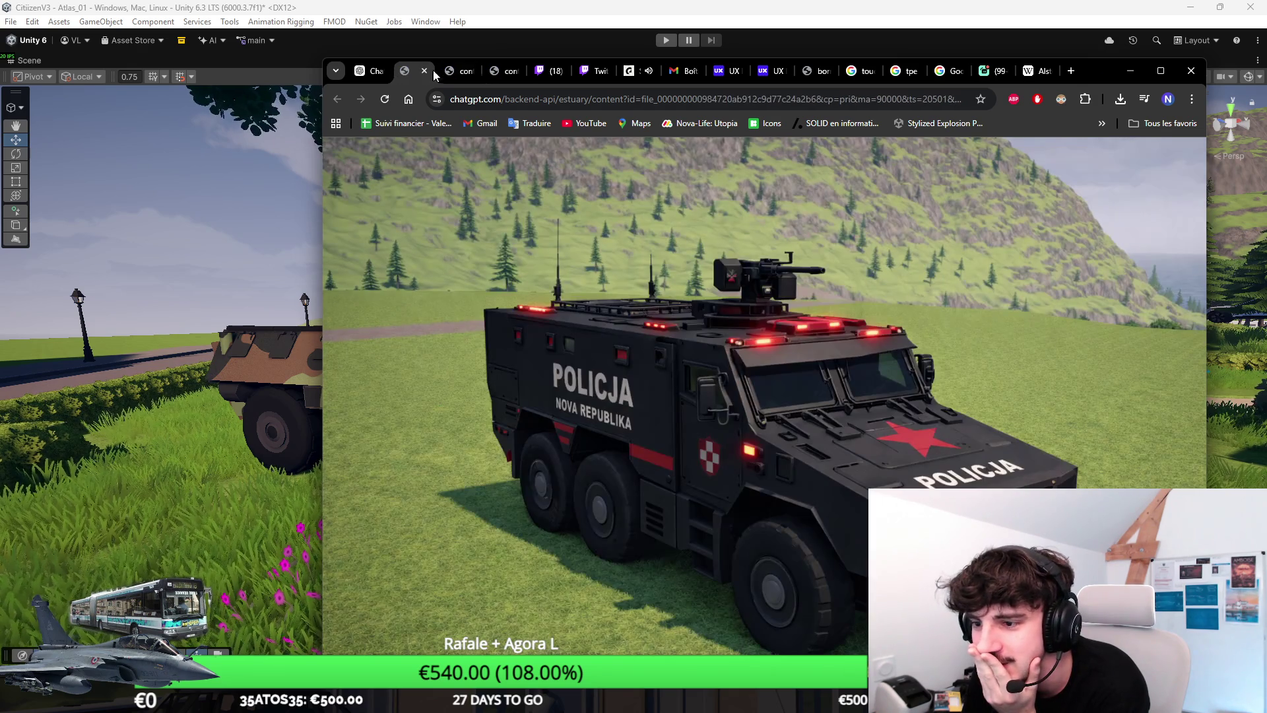
click(448, 74)
click(413, 74)
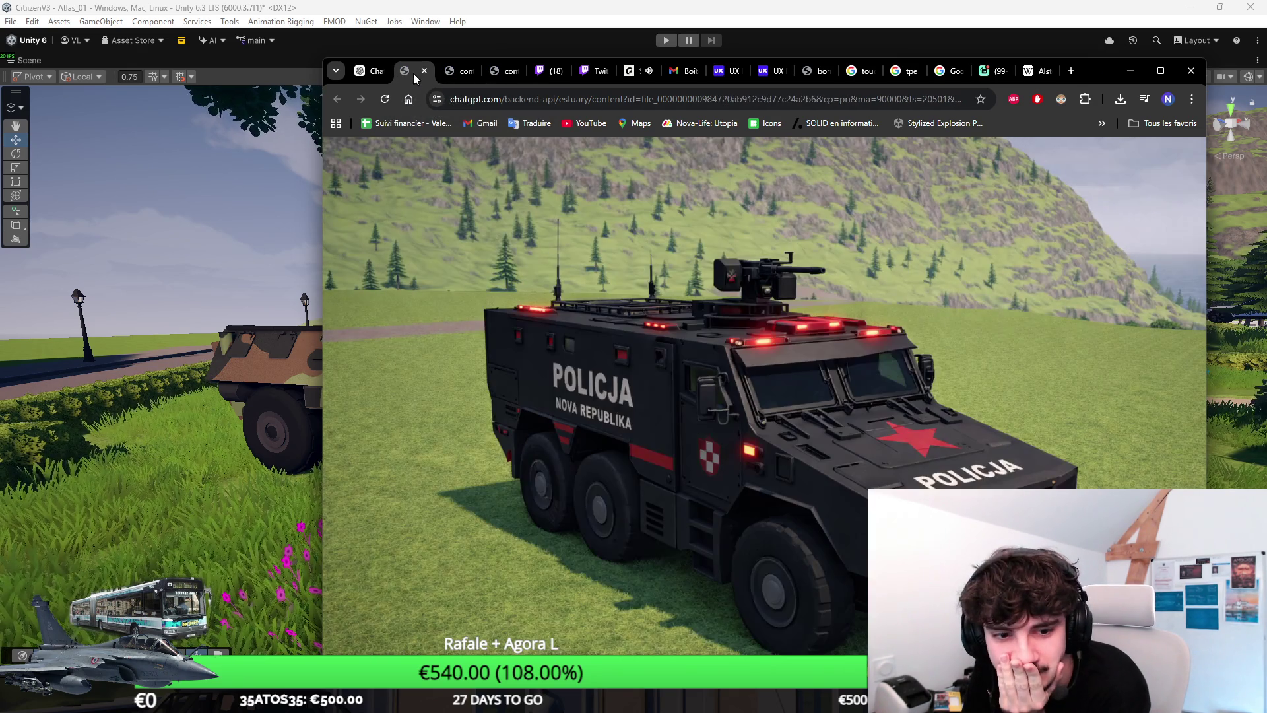
click(449, 71)
click(416, 71)
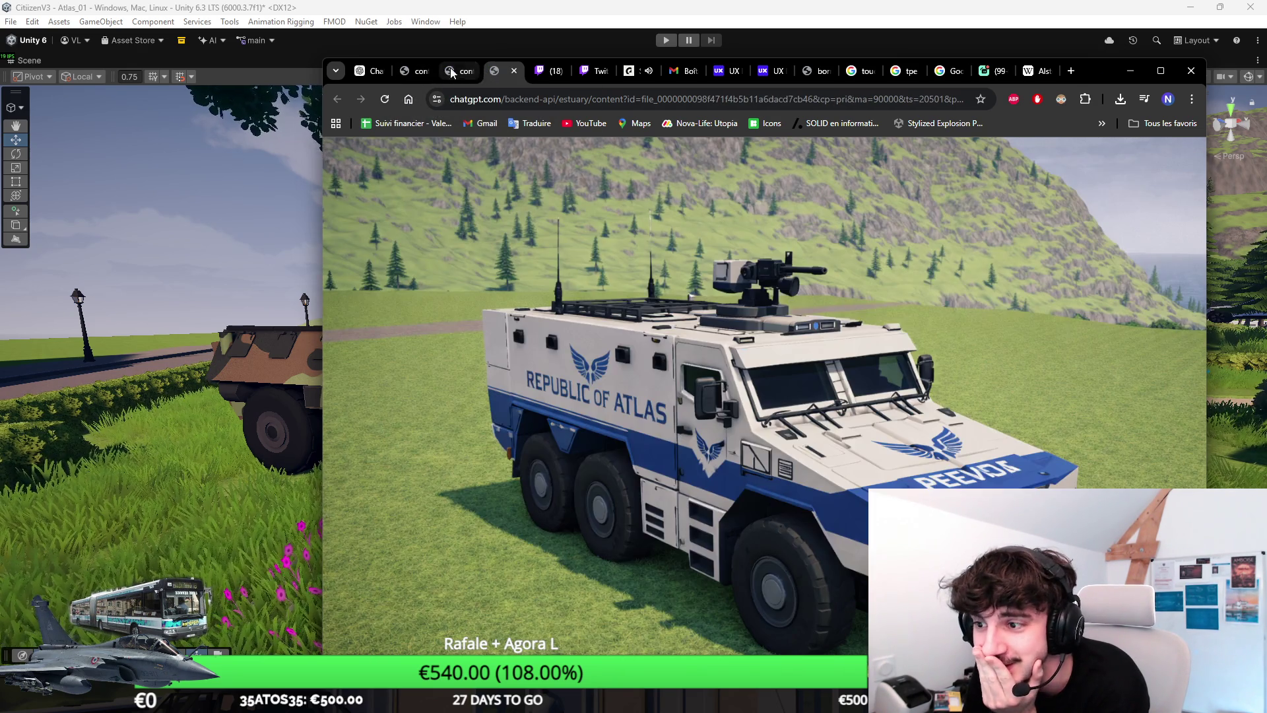
click(450, 69)
key(alt+Tab)
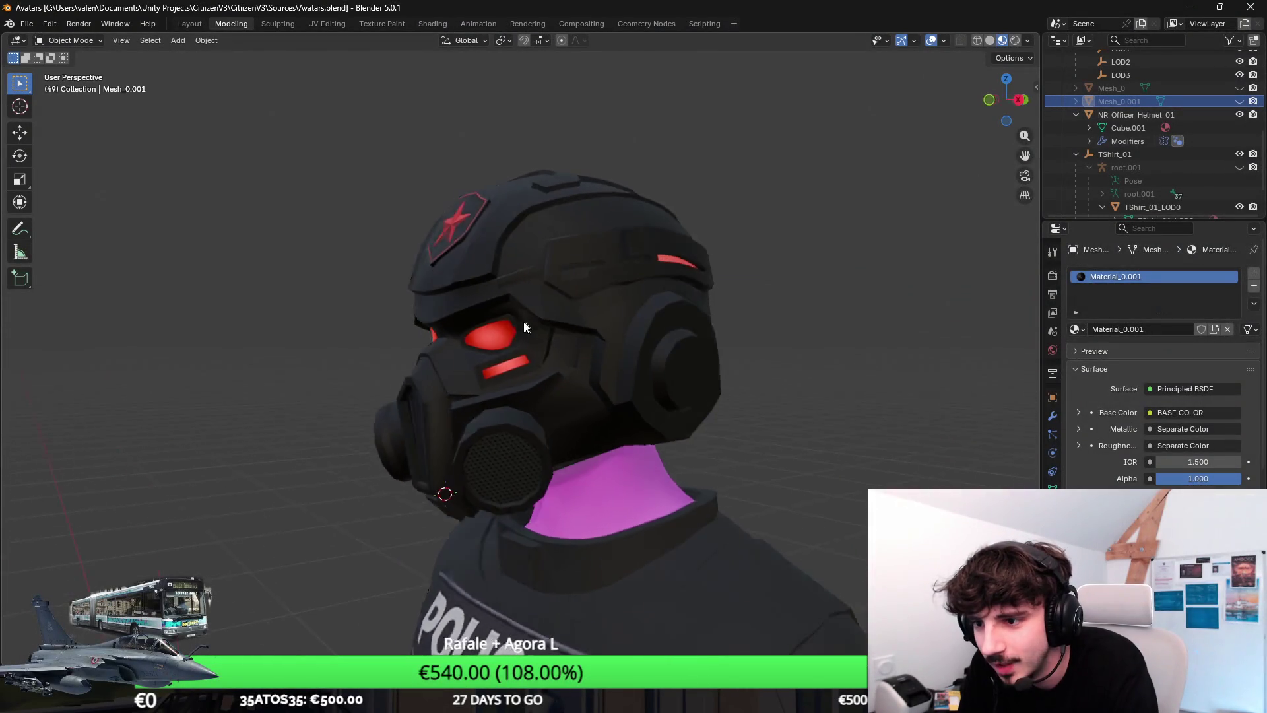
Step: Orbit around the black gas-mask helmet to view its front and three-quarter side
drag(524, 328, 632, 315)
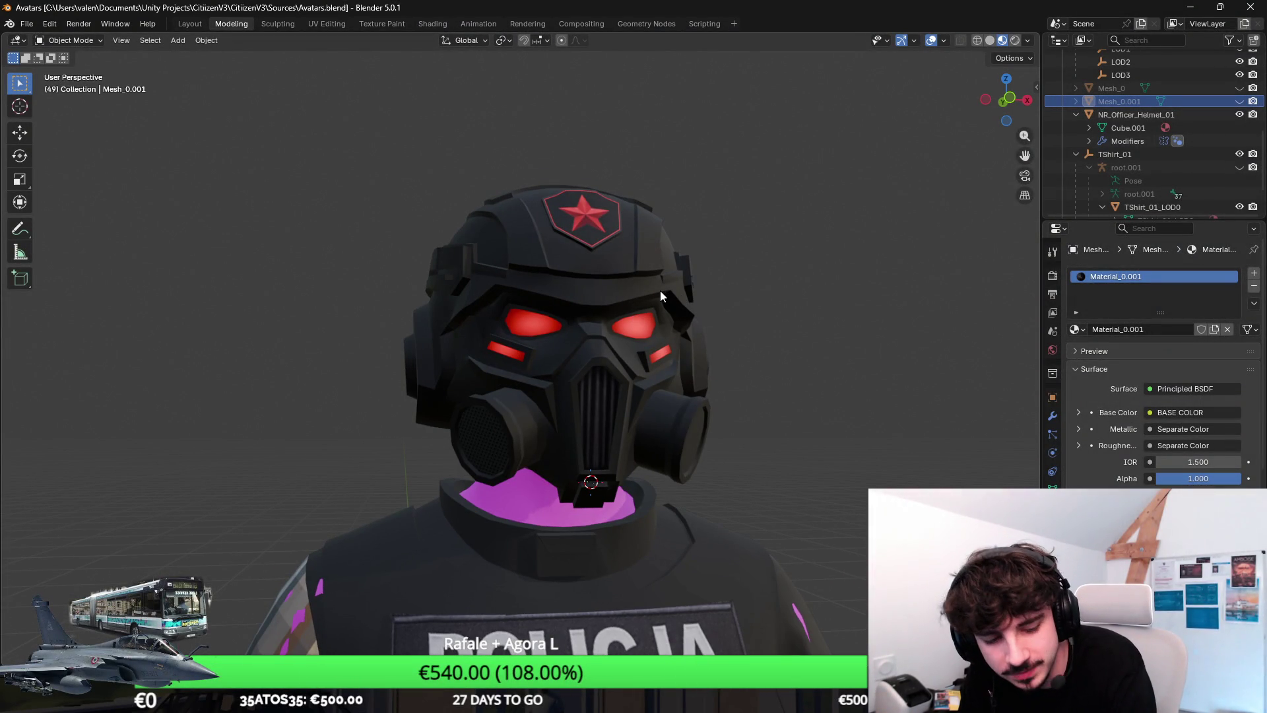
drag(659, 291, 713, 293)
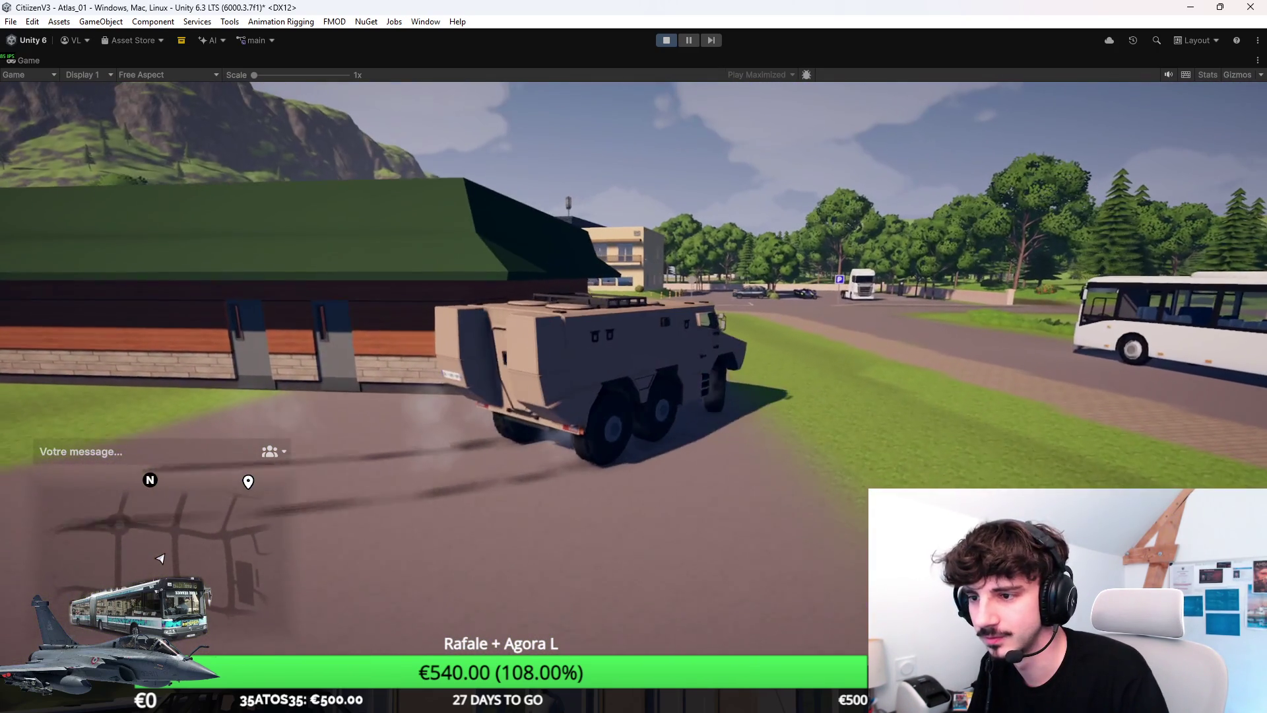
Step: Steer the armoured vehicle right, then restart Play mode to reach the Mairie de Fossey home menu
key(d)
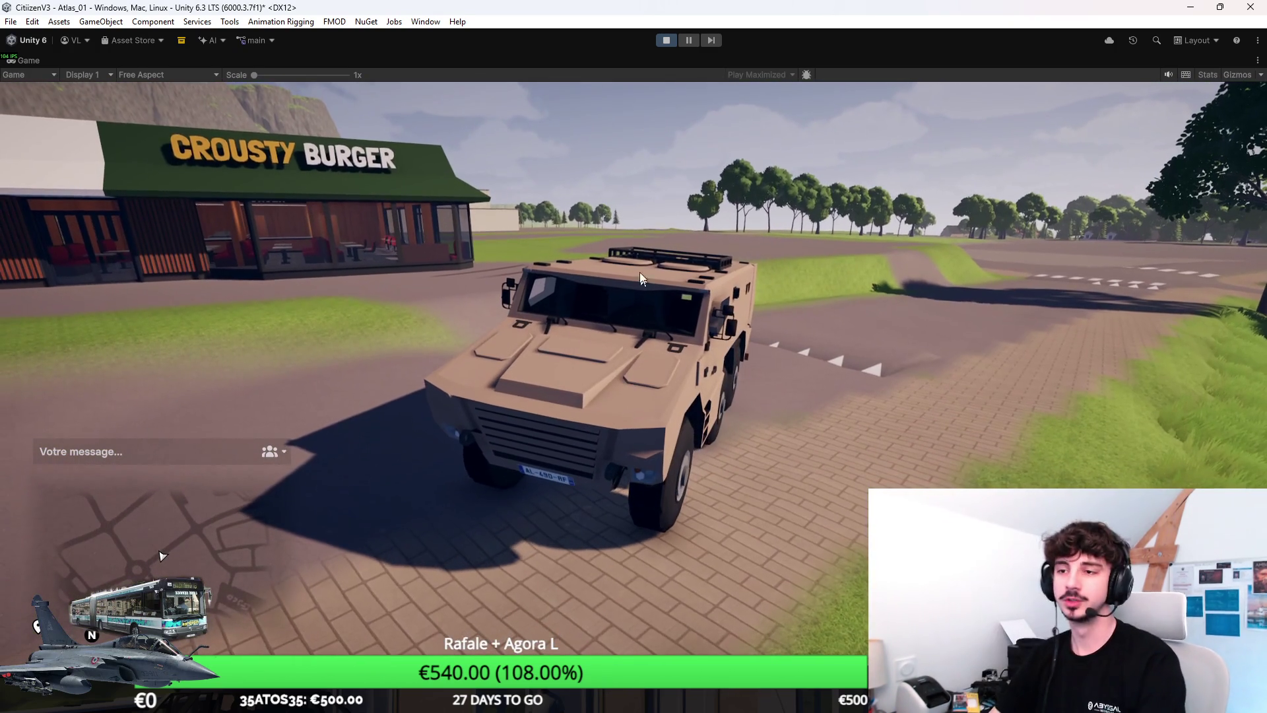
key(ctrl+p)
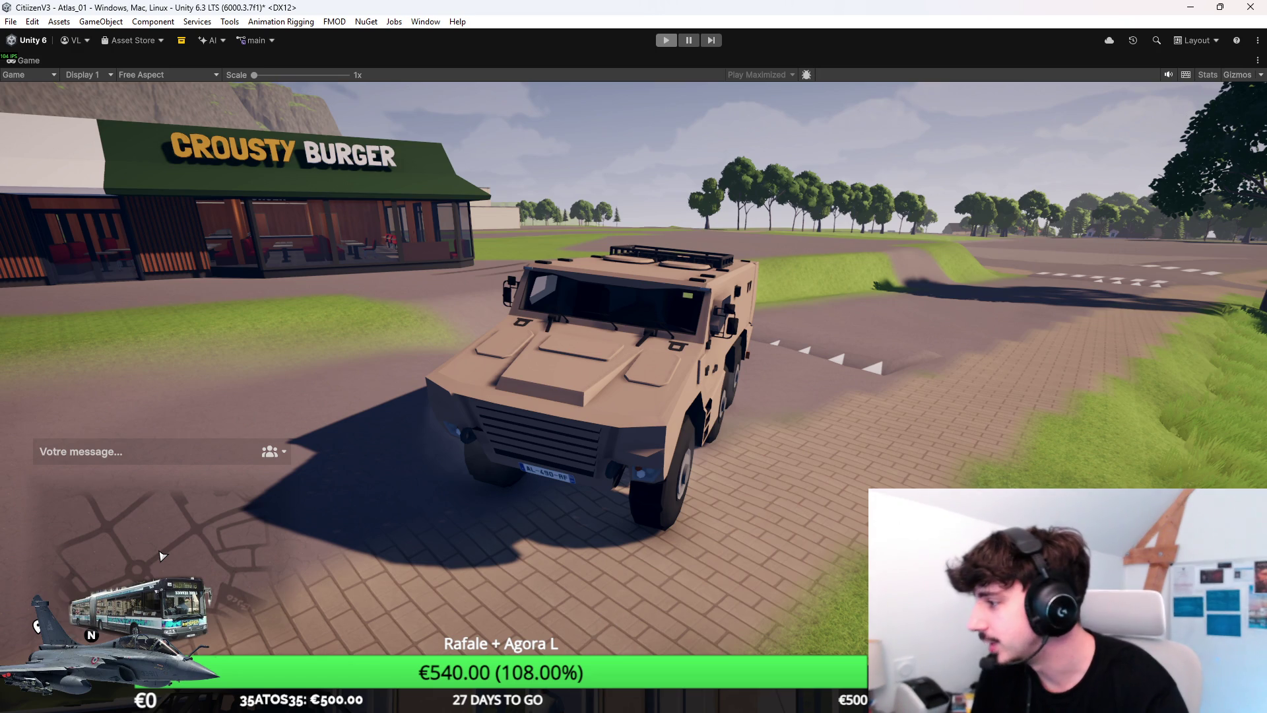
key(ctrl+p)
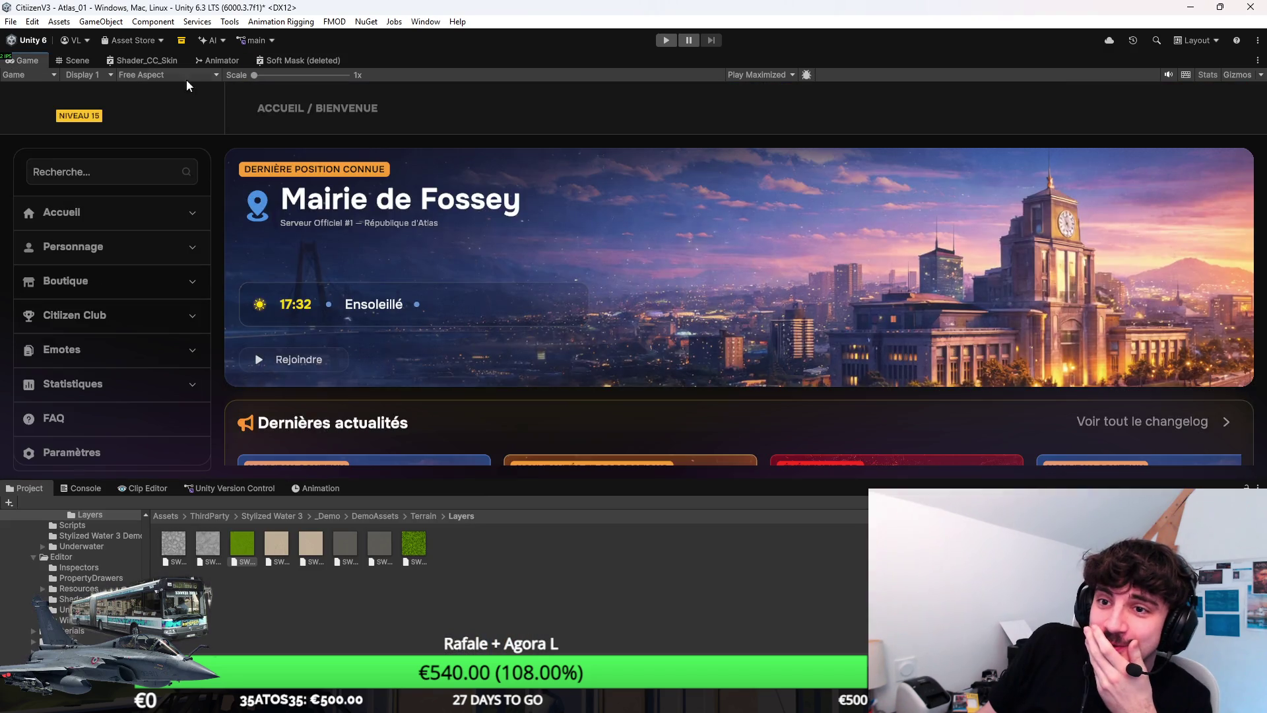
Step: In a maximized Scene view, rotate the armoured vehicle by the Crousty Burger and nudge it left
click(77, 66)
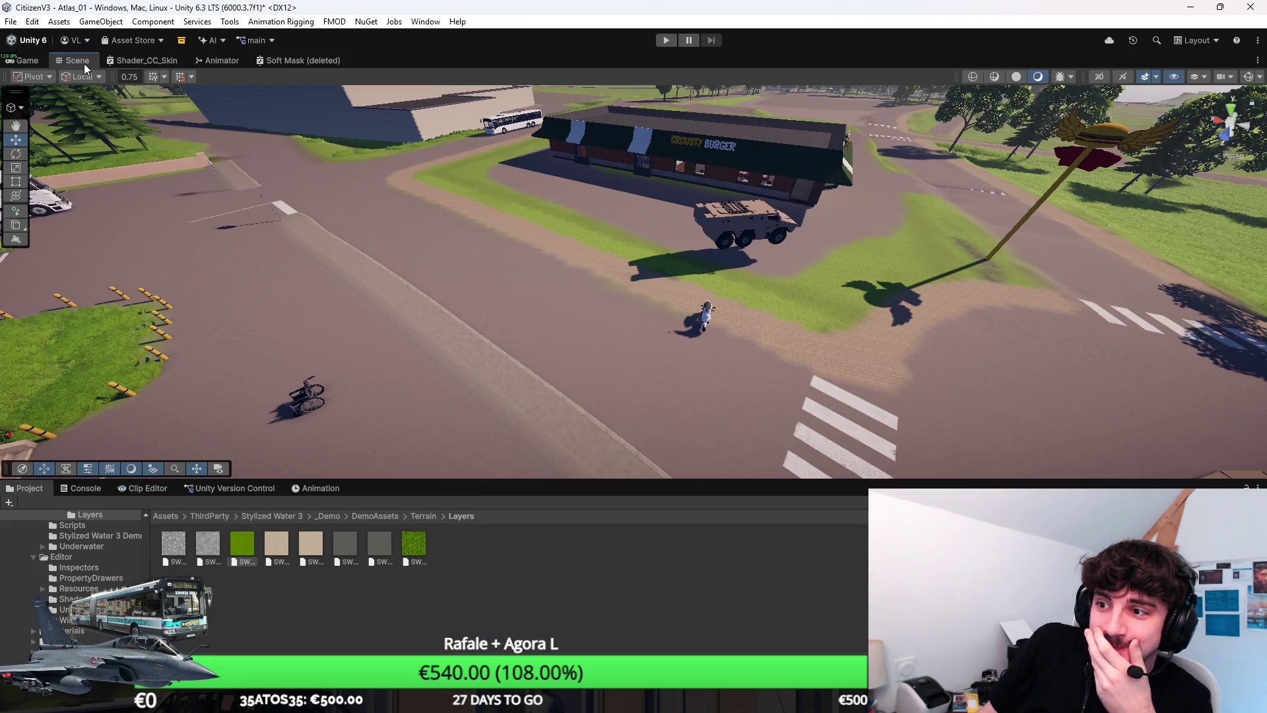
double_click(85, 63)
click(797, 275)
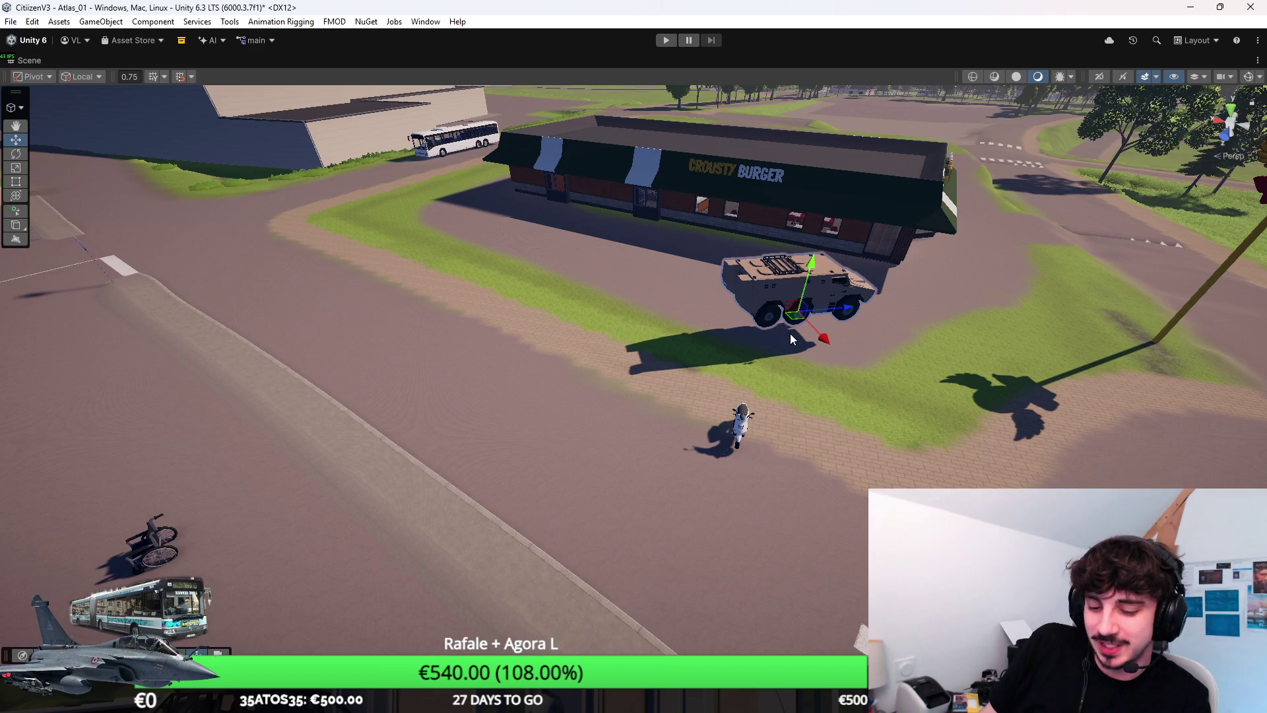
key(e)
drag(783, 351, 698, 326)
key(w)
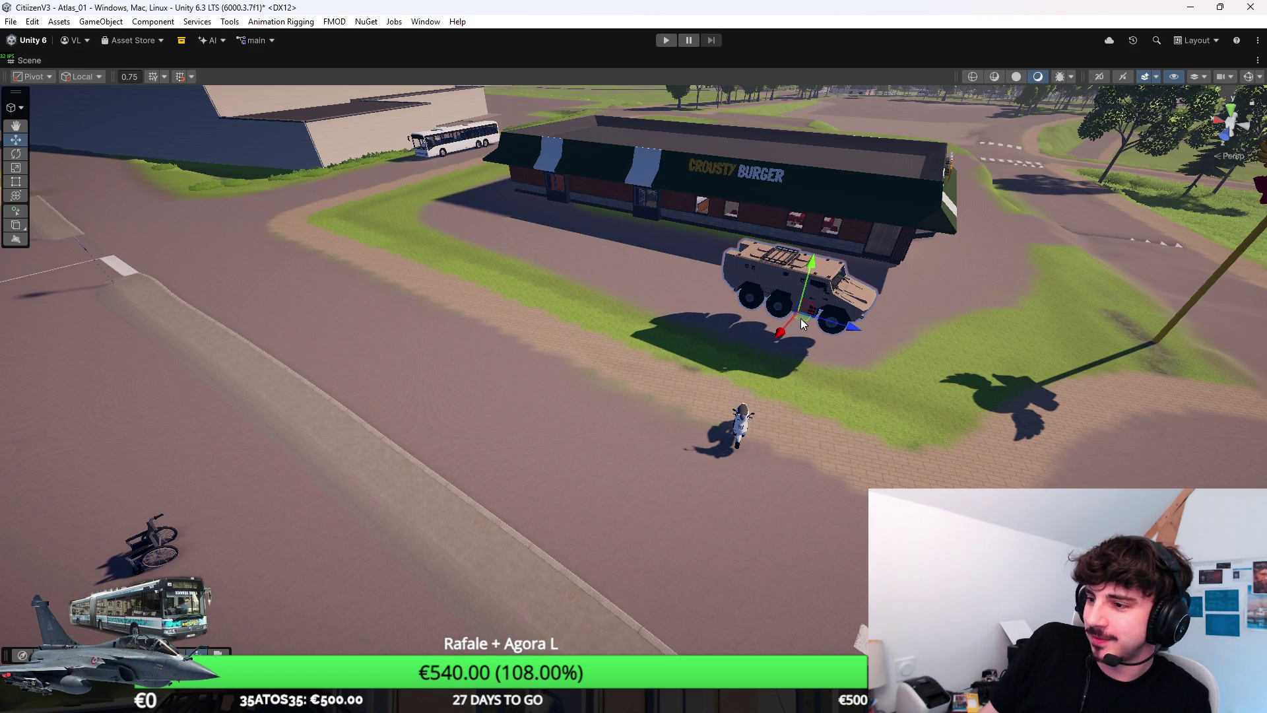
mouse_move(801, 318)
mouse_down()
mouse_move(742, 314)
mouse_move(748, 203)
mouse_up()
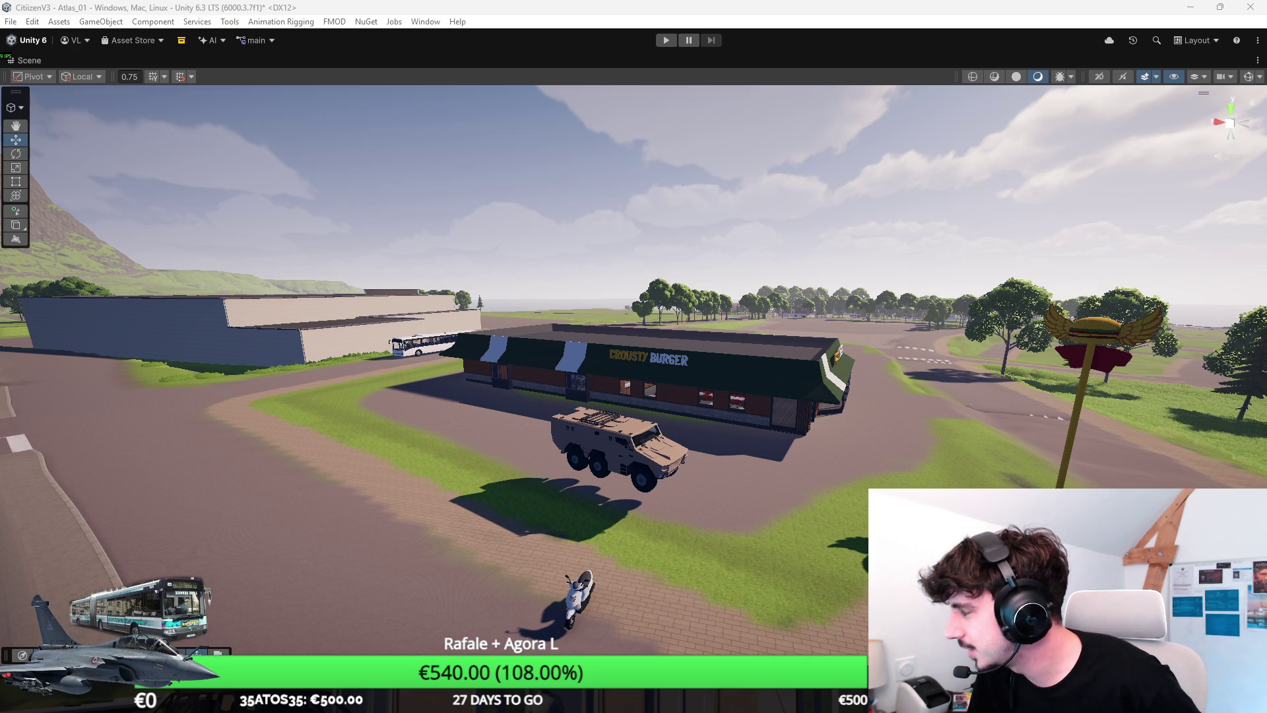
Step: Switch to Chrome showing the island map with tram lines T3, T4 and T5
key(alt+Tab)
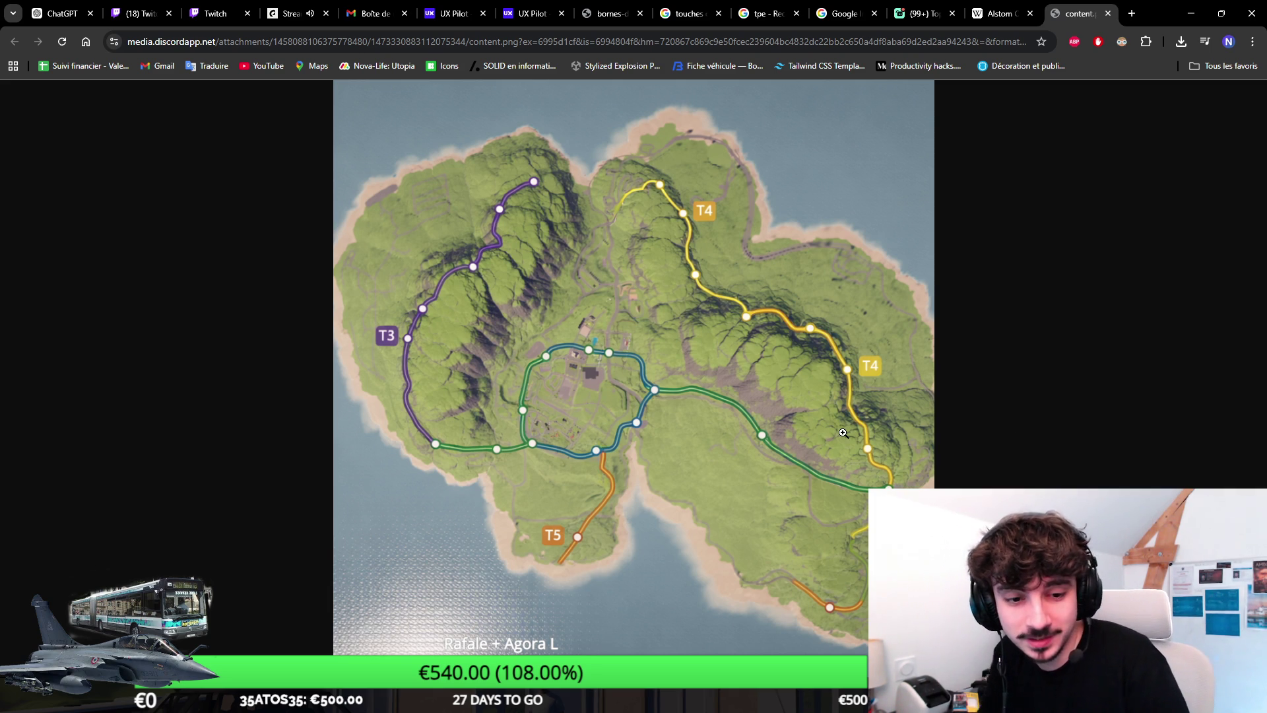
Step: Minimize Chrome to reveal the Unity scene with the truck by the Crousty Burger
click(1191, 13)
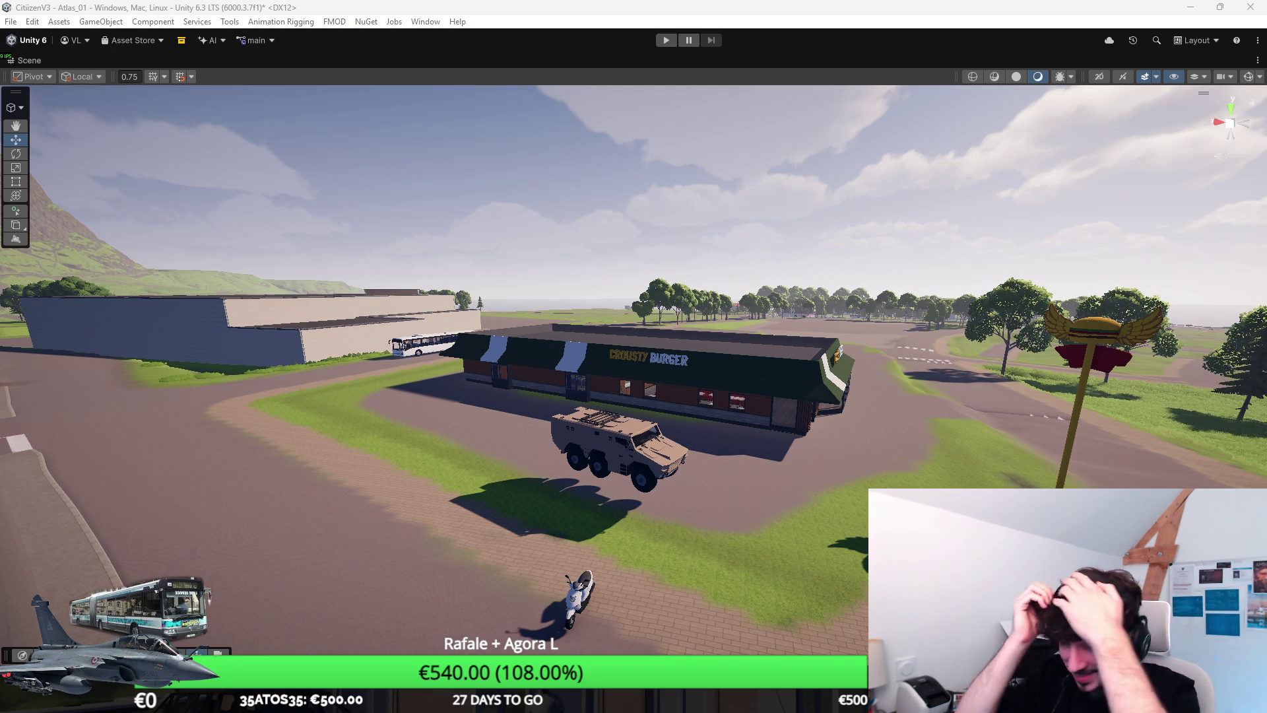
Step: Drag the armoured vehicle from the Crousty Burger lot to the far road by the trees and frame it
click(683, 463)
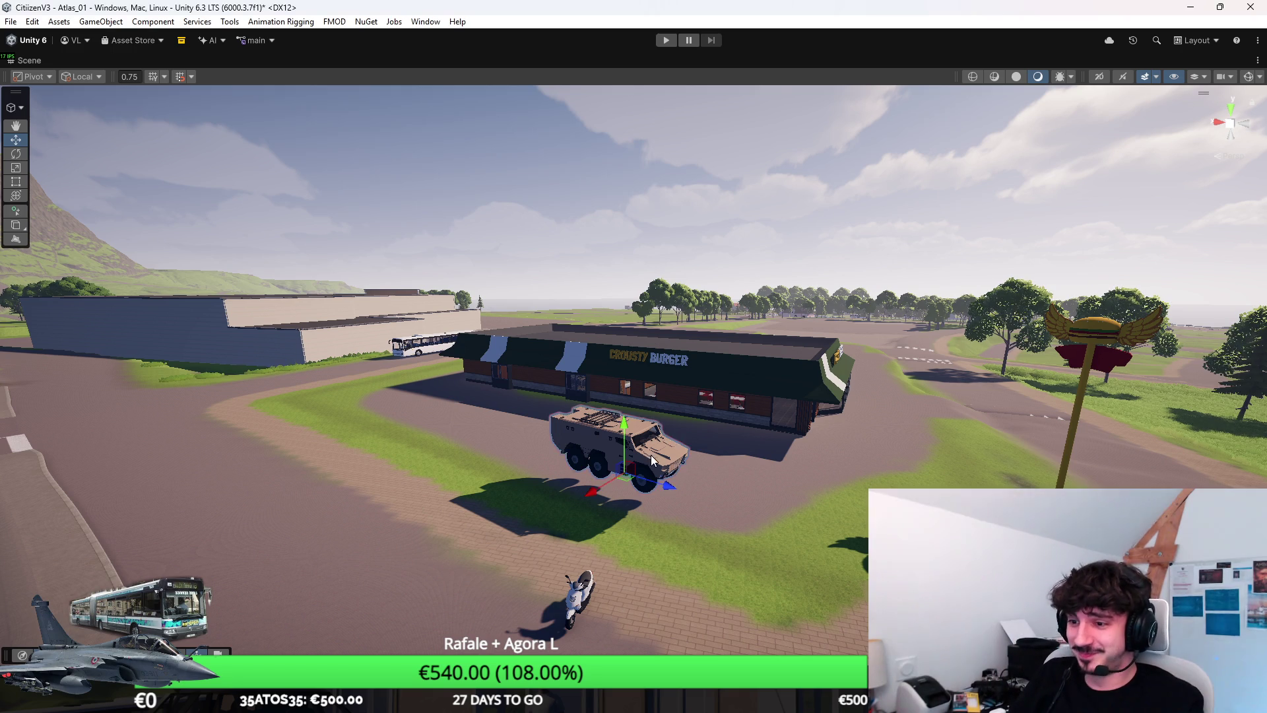
scroll(693, 448, down, 5)
scroll(705, 437, down, 2)
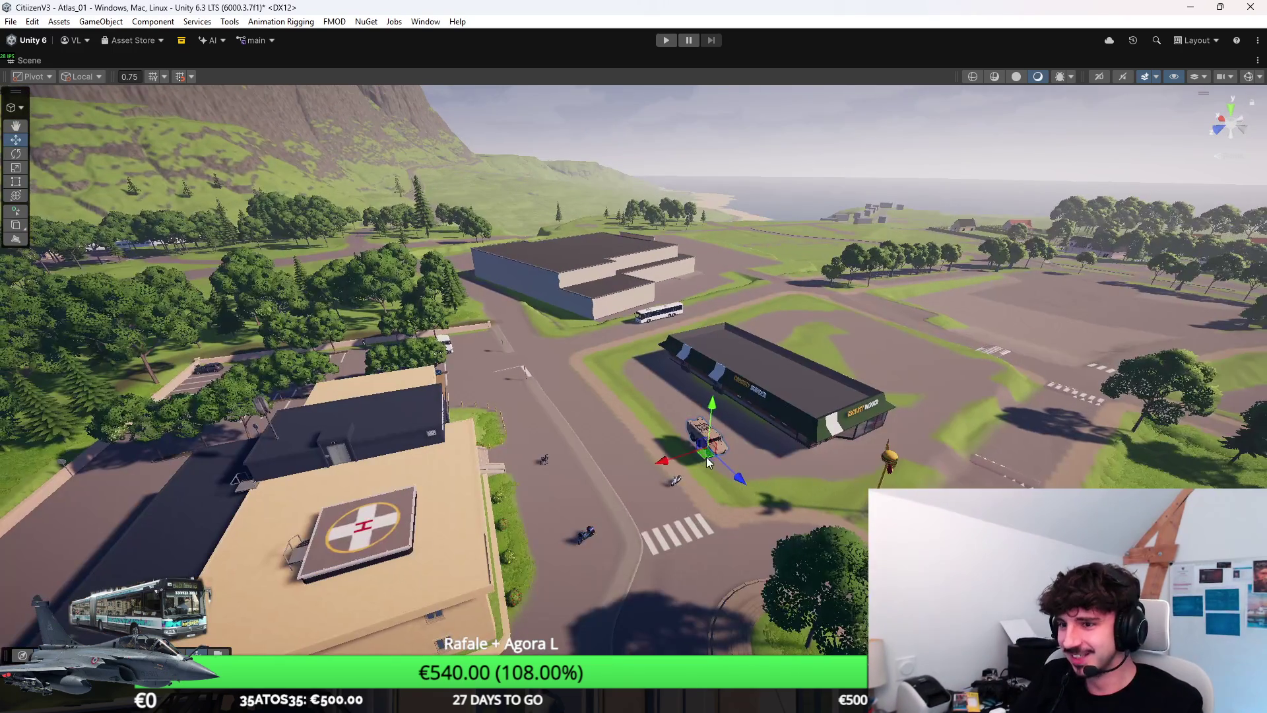
drag(705, 437, 401, 255)
scroll(421, 260, up, 5)
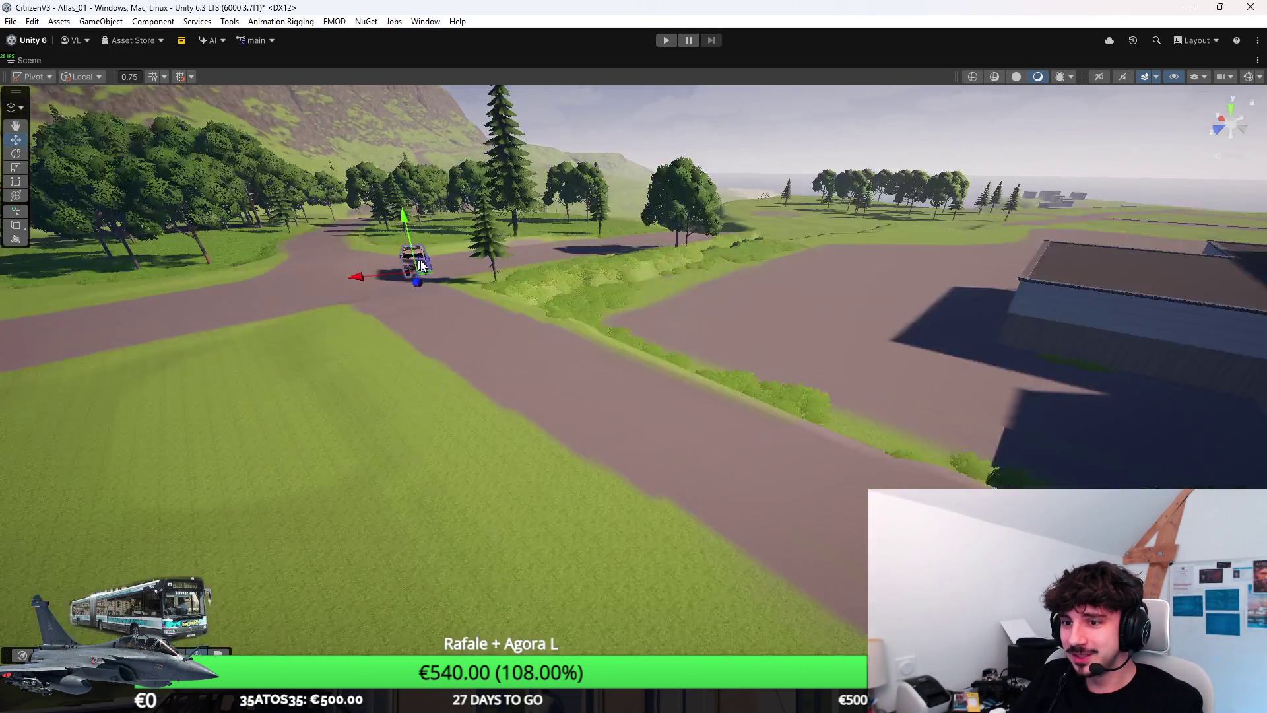
key(f)
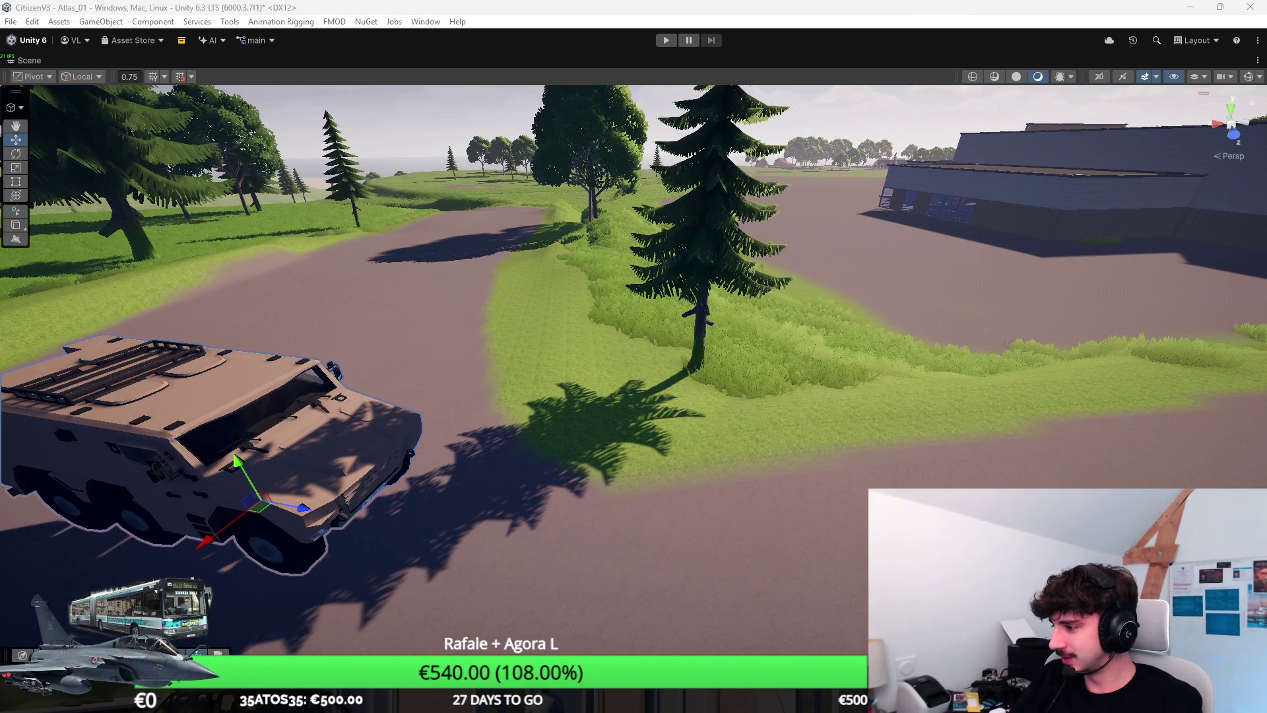
mouse_move(995, 284)
mouse_down()
mouse_move(1078, 252)
mouse_move(874, 189)
mouse_move(1117, 281)
mouse_move(1056, 290)
mouse_up()
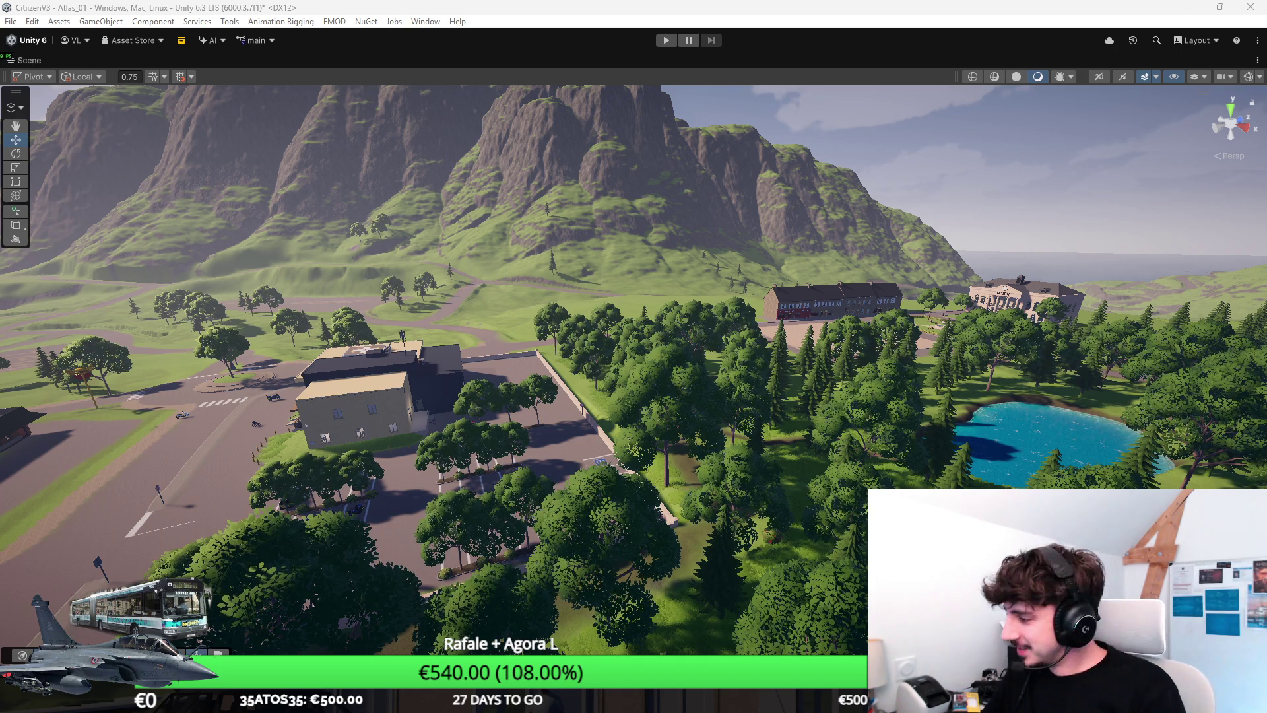
Step: Fly the Scene camera over the forest to the paved square by the Tabac Loto Presse shop
key(w)
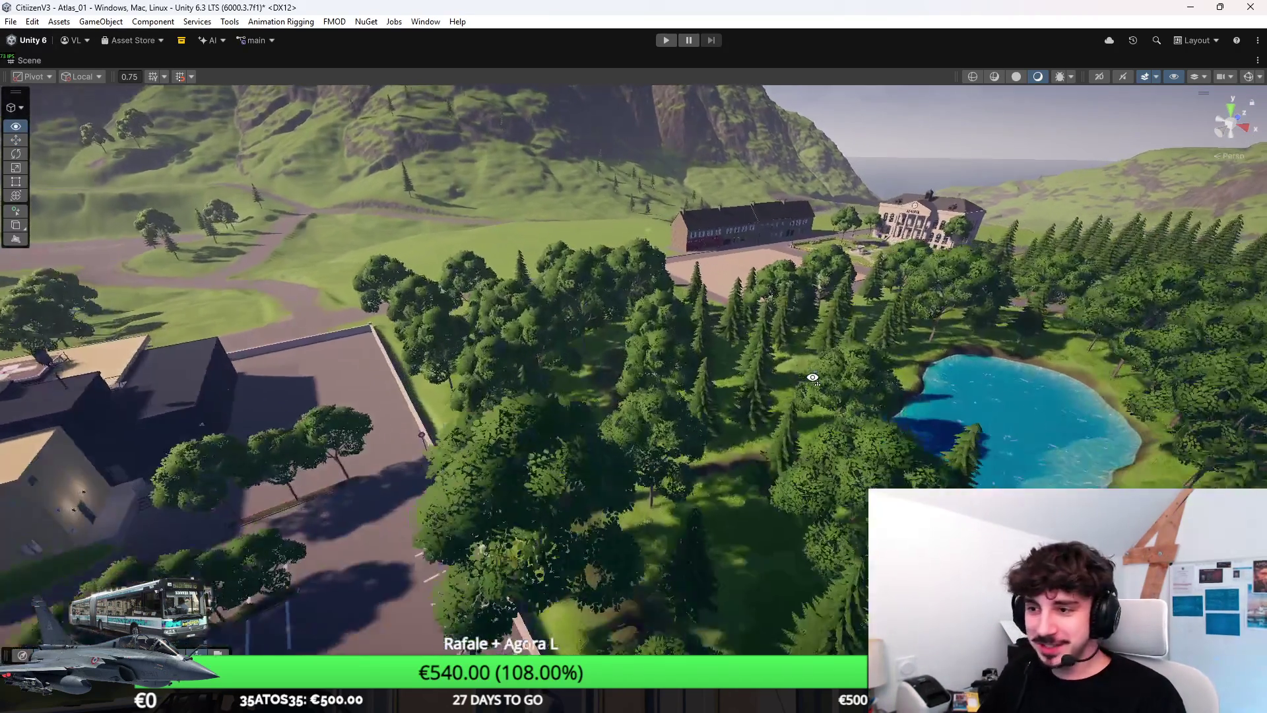
key(w)
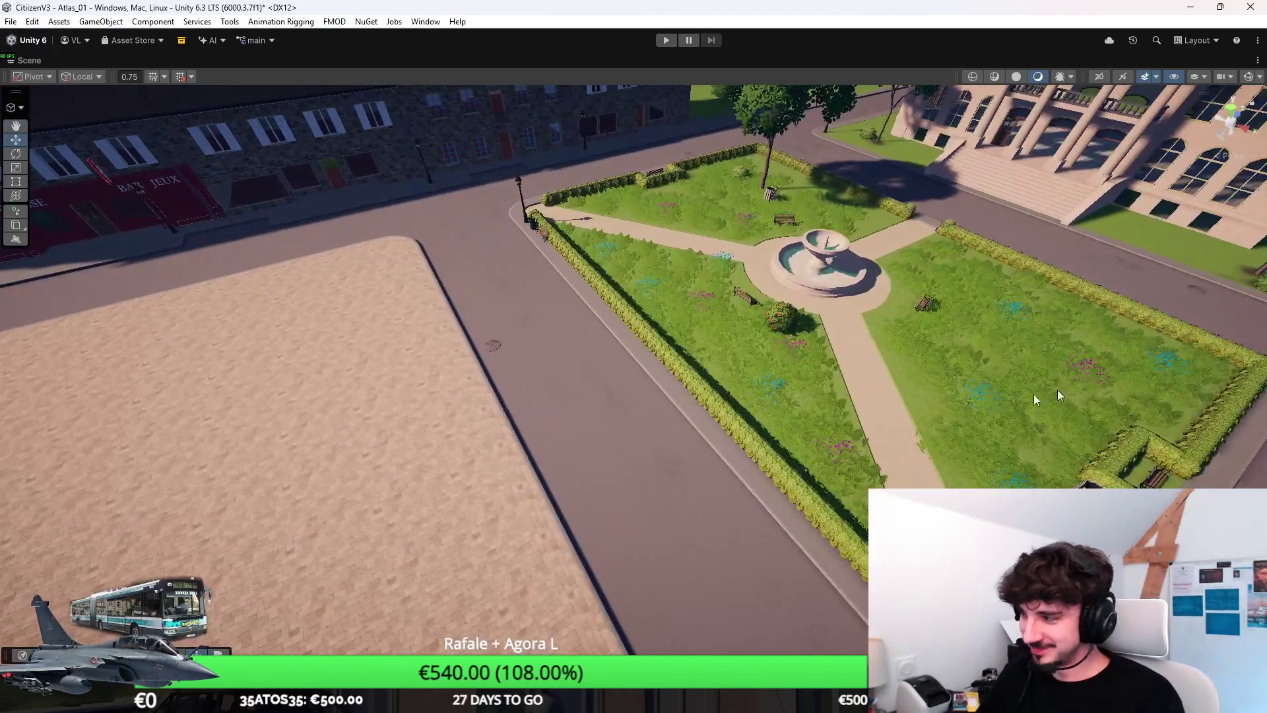
drag(1033, 394, 601, 270)
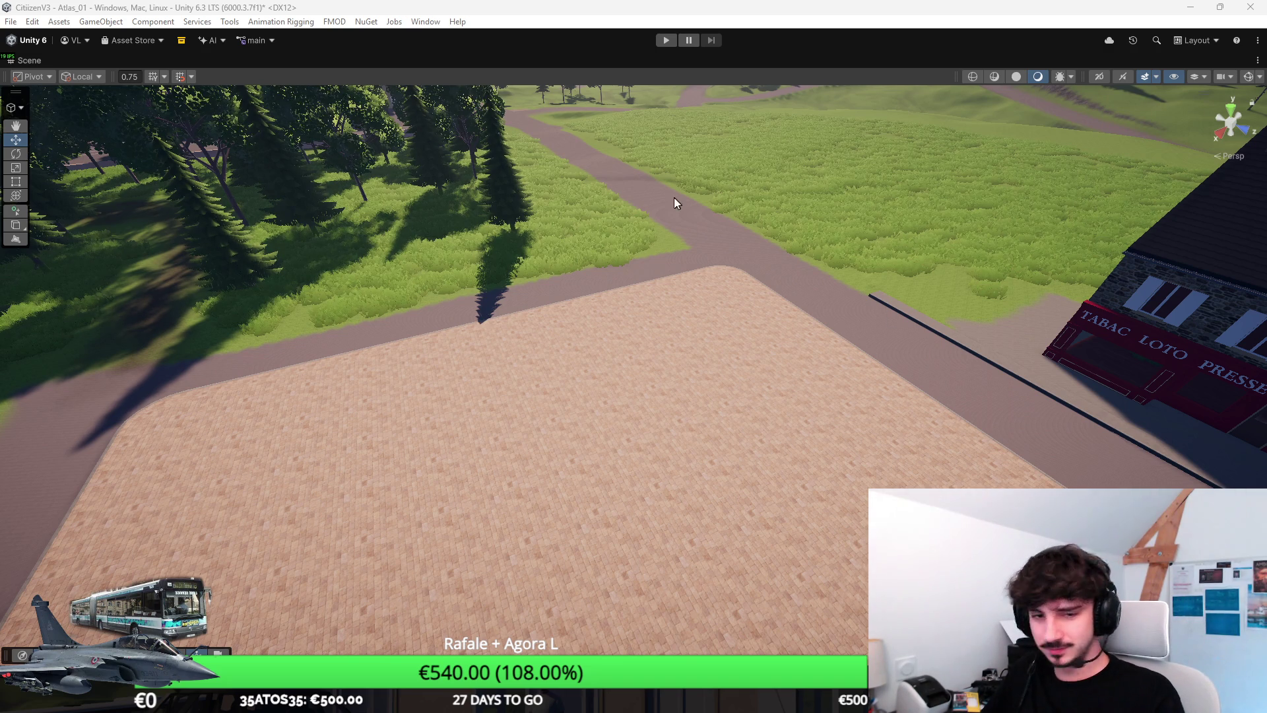
Step: Fly the Scene camera from the square back to the Crousty Burger's empty lot
scroll(674, 203, down, 5)
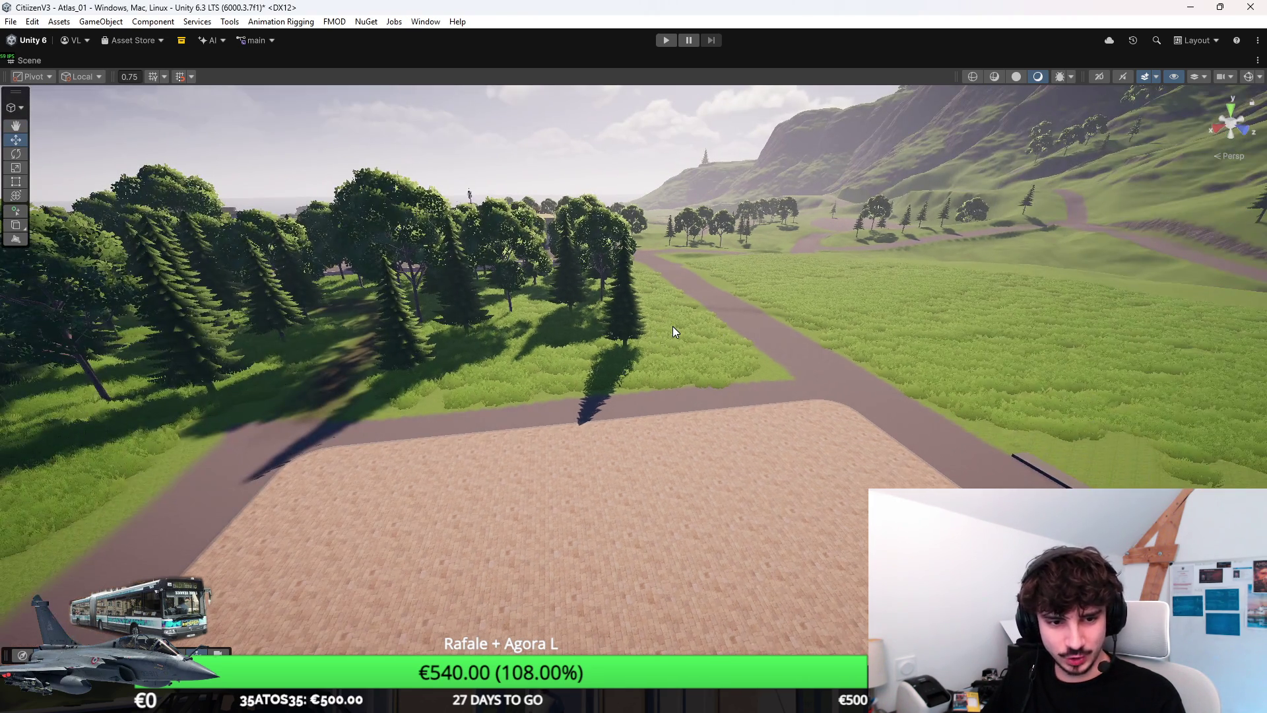
right_click(672, 326)
key(w)
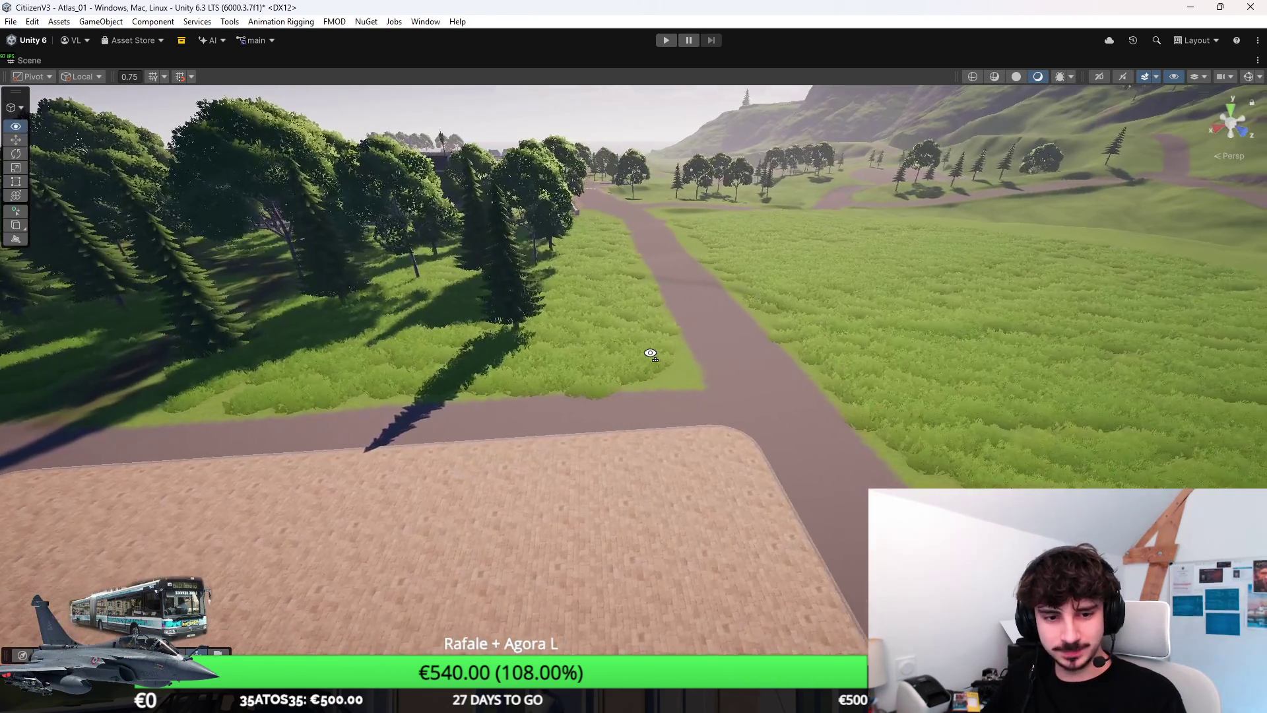
mouse_move(650, 353)
mouse_down()
mouse_move(502, 346)
mouse_move(612, 330)
mouse_move(662, 376)
mouse_up()
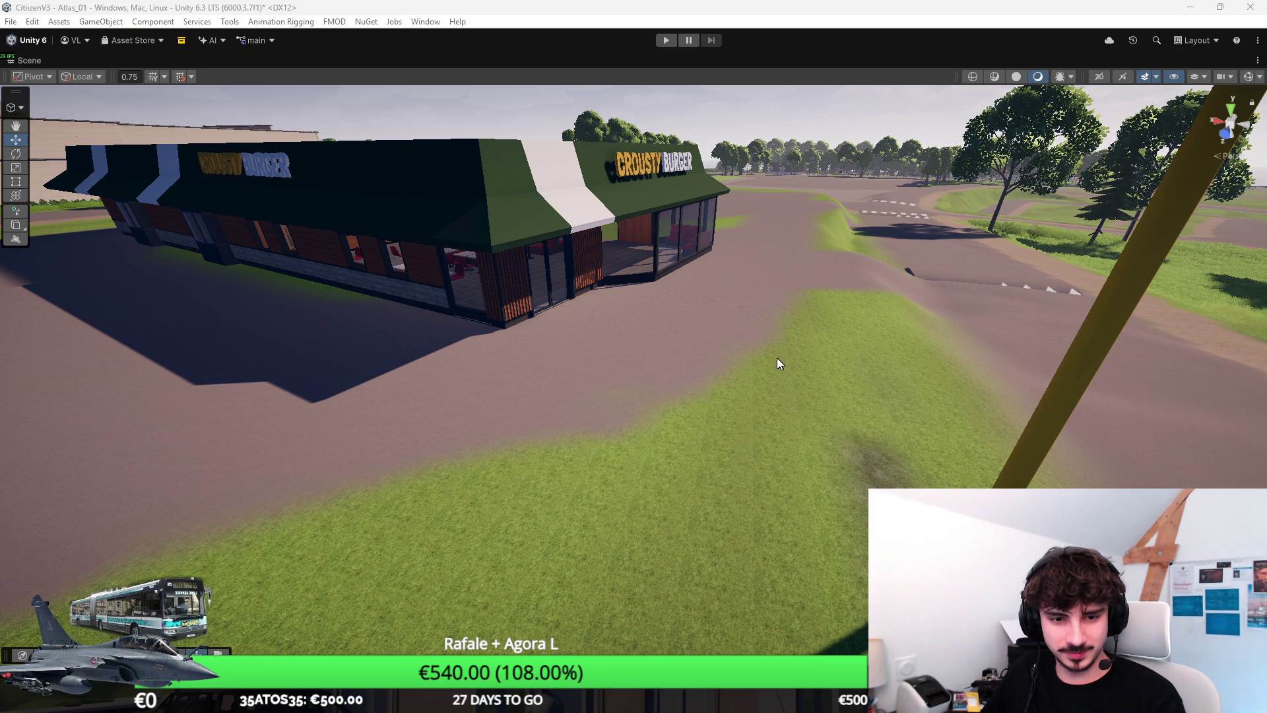
Step: Fly around the Unity scene to inspect the Crousty Burger restaurant's front and interior
drag(817, 356, 748, 324)
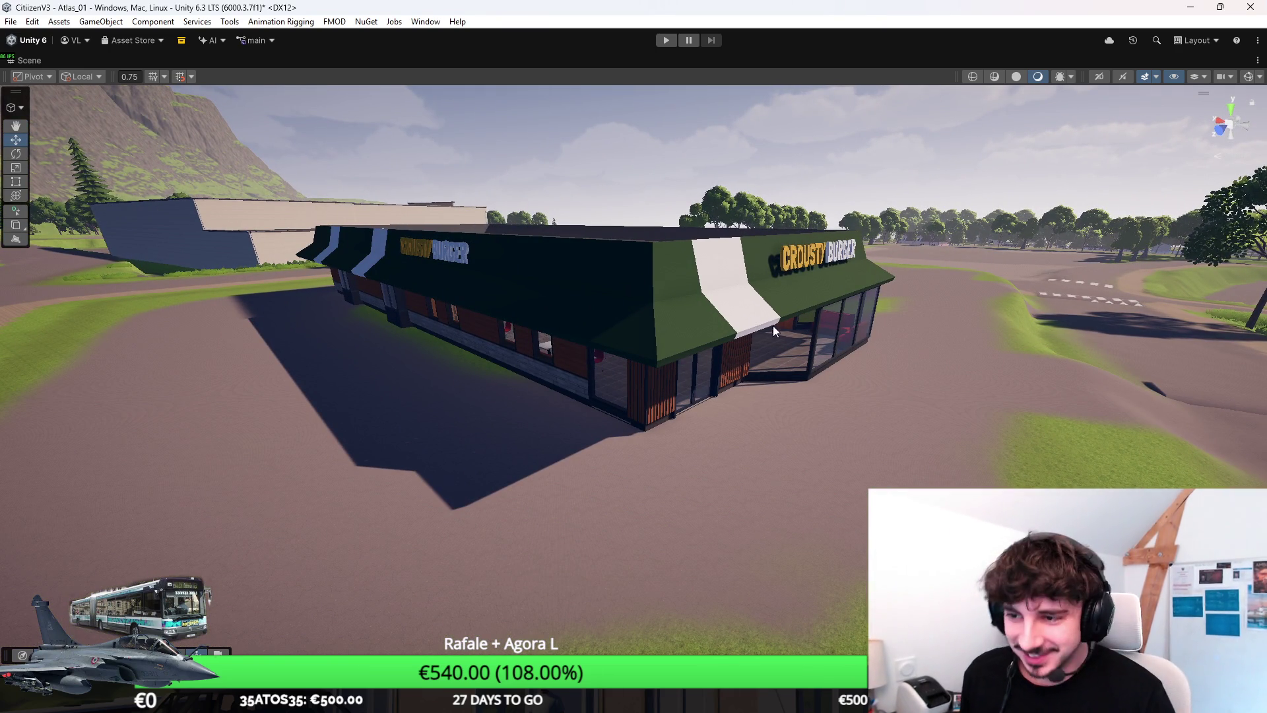
mouse_move(773, 326)
mouse_down()
mouse_move(758, 357)
mouse_move(698, 364)
mouse_up()
key(w)
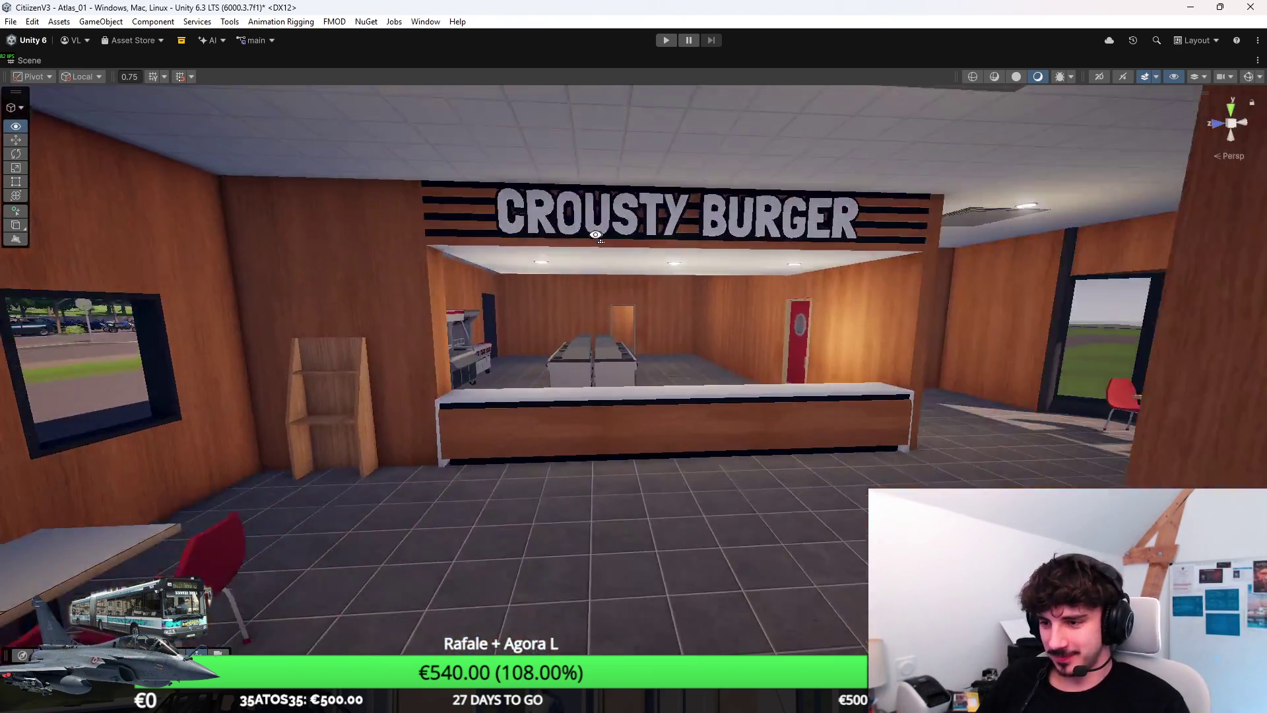
mouse_move(595, 235)
mouse_down()
mouse_move(672, 328)
mouse_move(908, 376)
mouse_move(579, 361)
mouse_move(706, 334)
mouse_move(647, 376)
mouse_move(450, 371)
mouse_move(687, 240)
mouse_move(681, 220)
mouse_move(685, 309)
mouse_up()
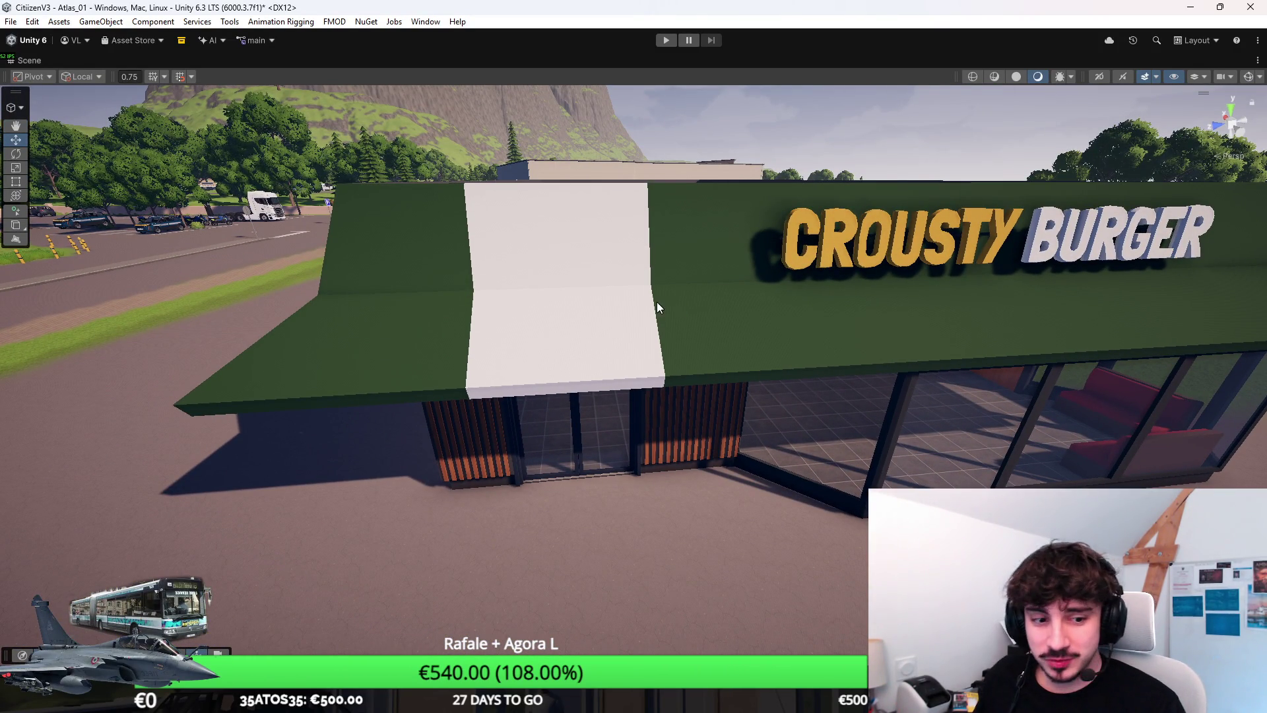
Step: Open Building Modules.blend from recent files and apply Shade Auto Smooth to the kiosk block
click(791, 617)
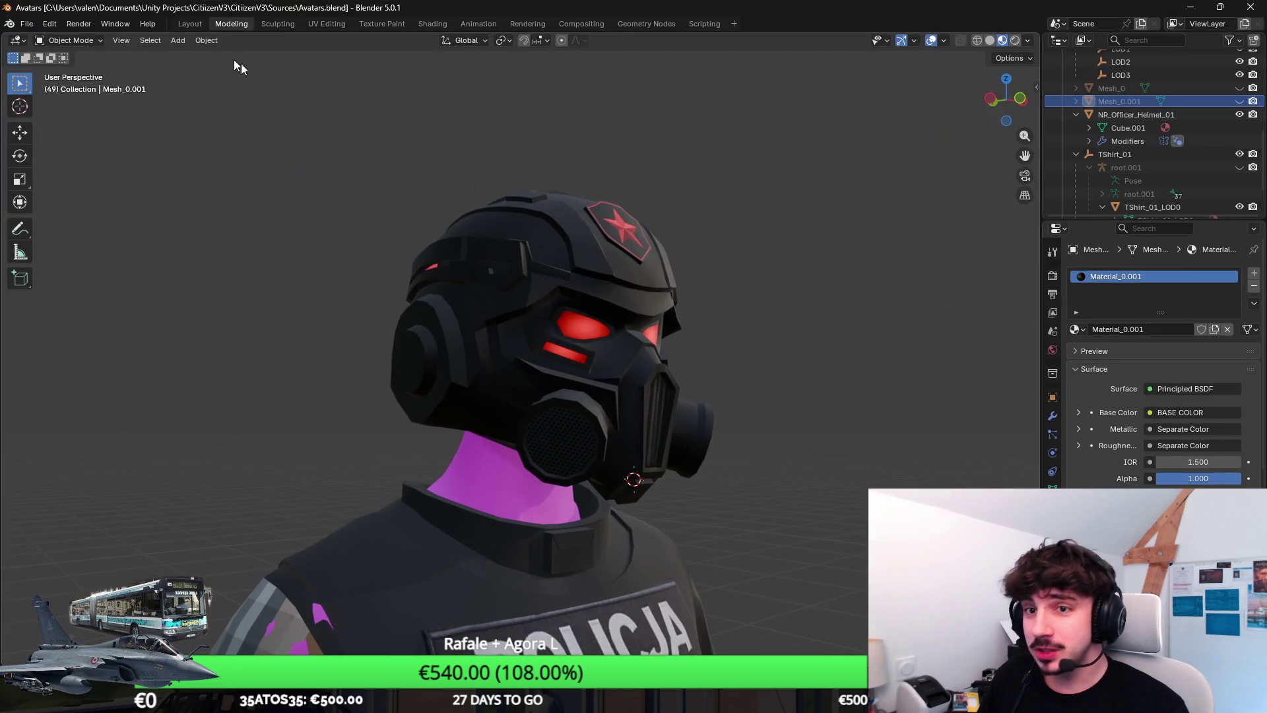
click(25, 24)
mouse_move(99, 65)
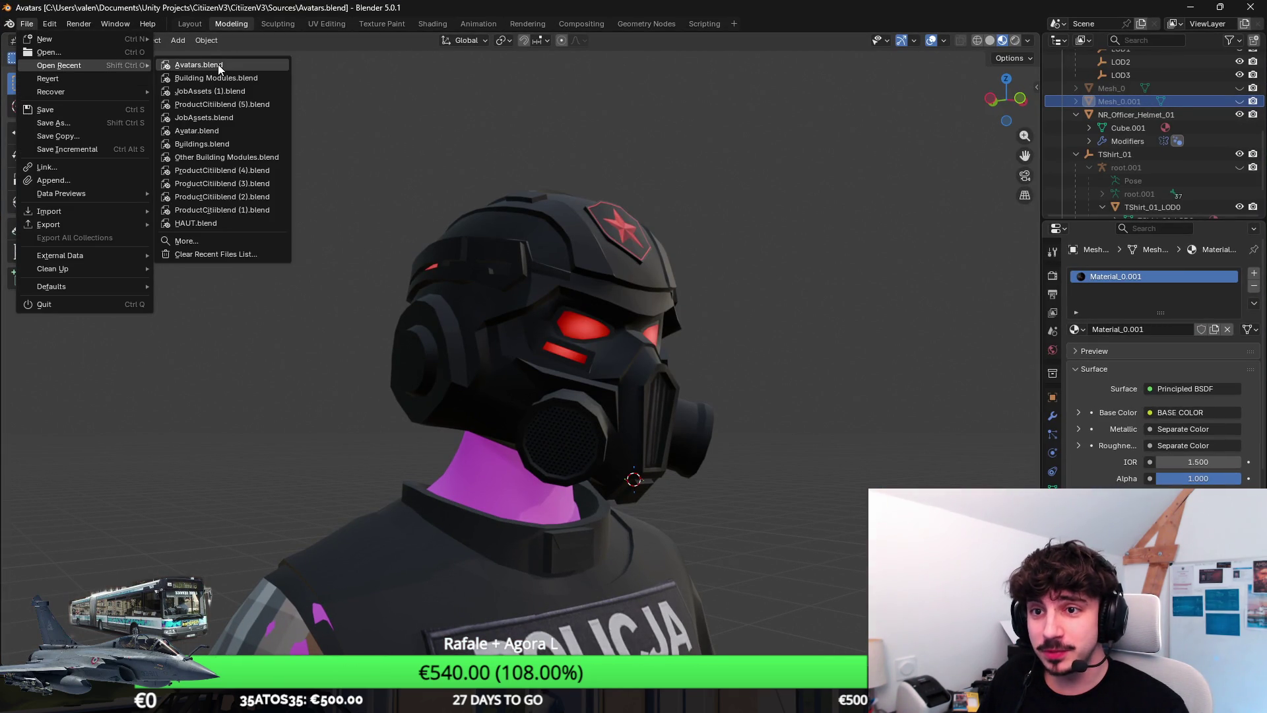
click(227, 77)
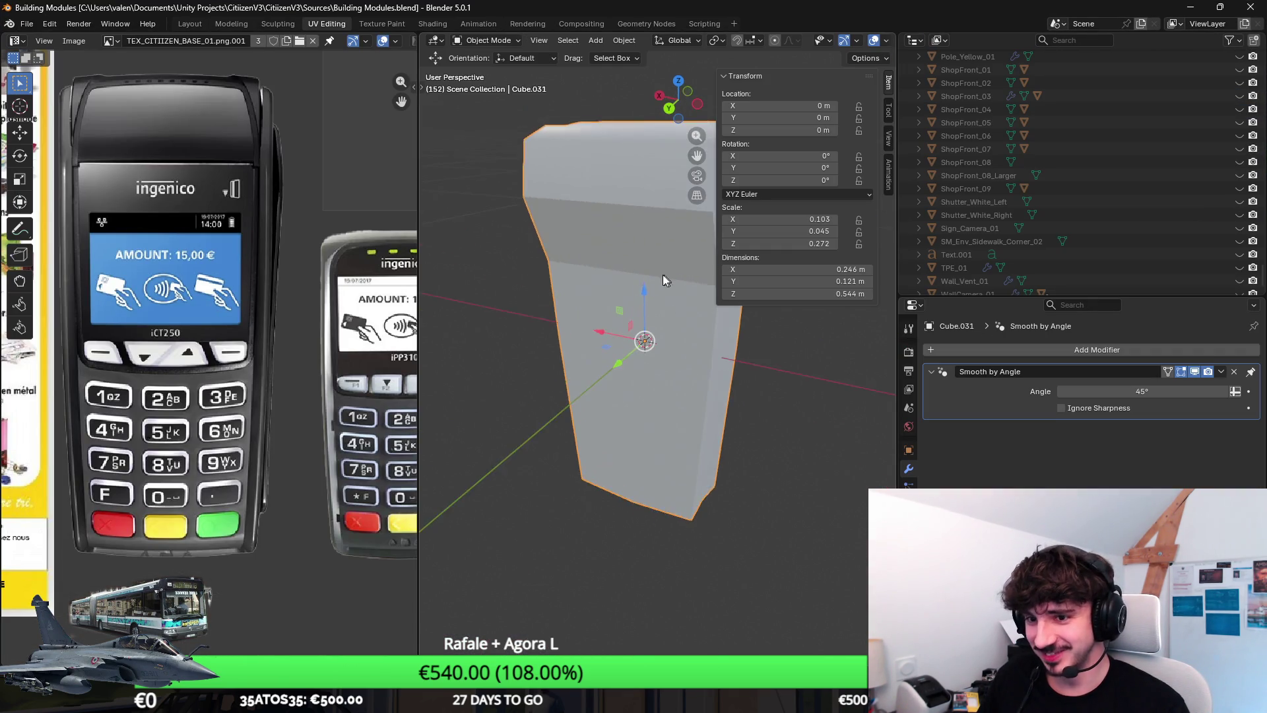
right_click(660, 322)
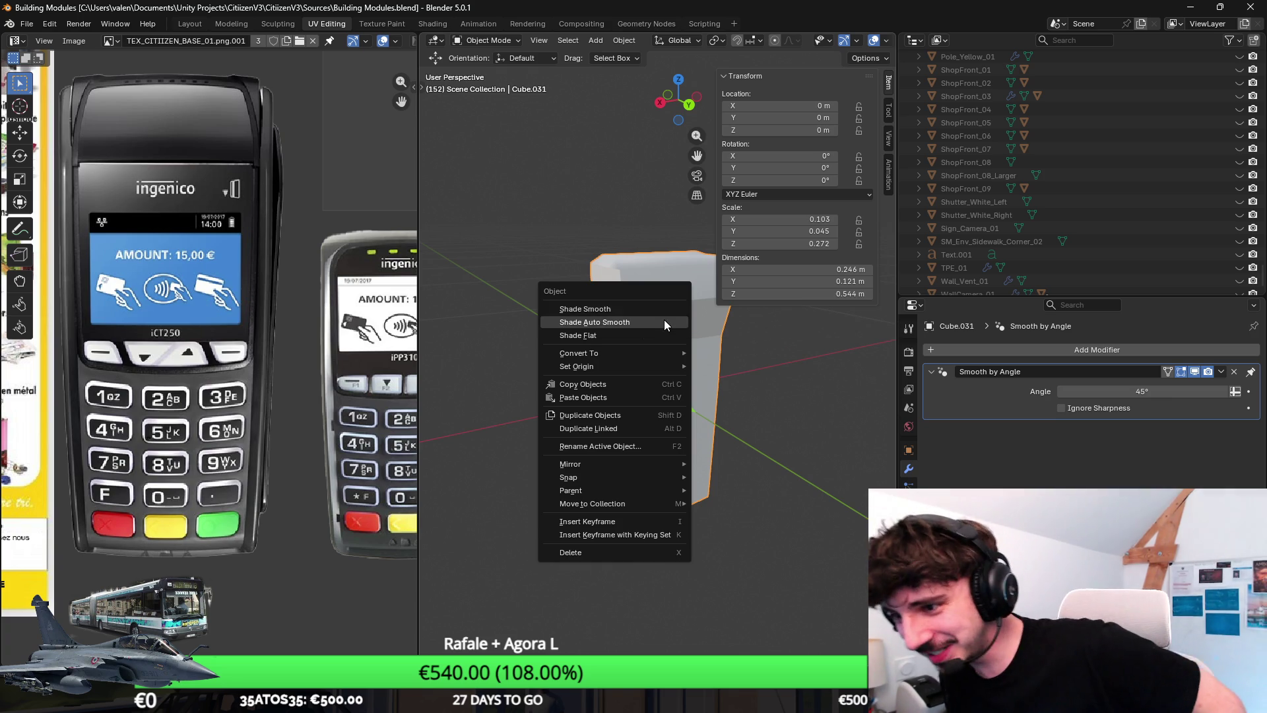
click(664, 321)
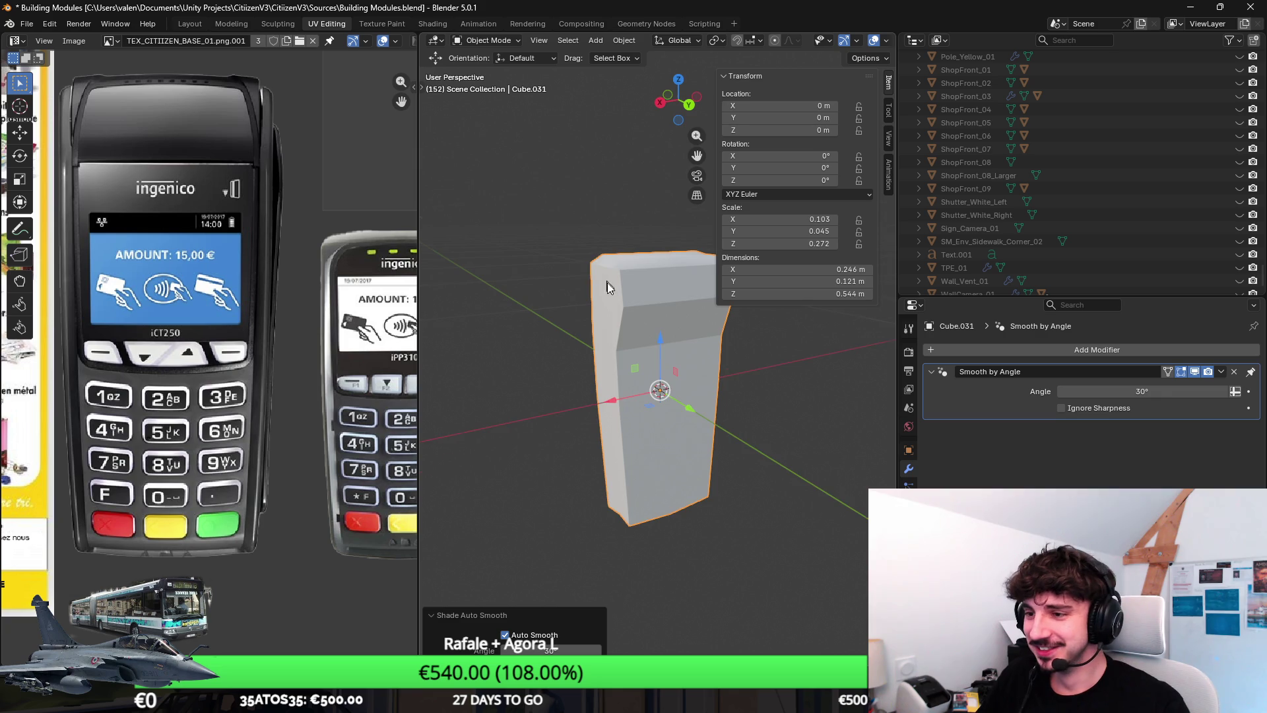
Step: Lift the kiosk's selected upper edges about 0.012 m along Z and check the shape
right_click(661, 325)
key(KP_Decimal)
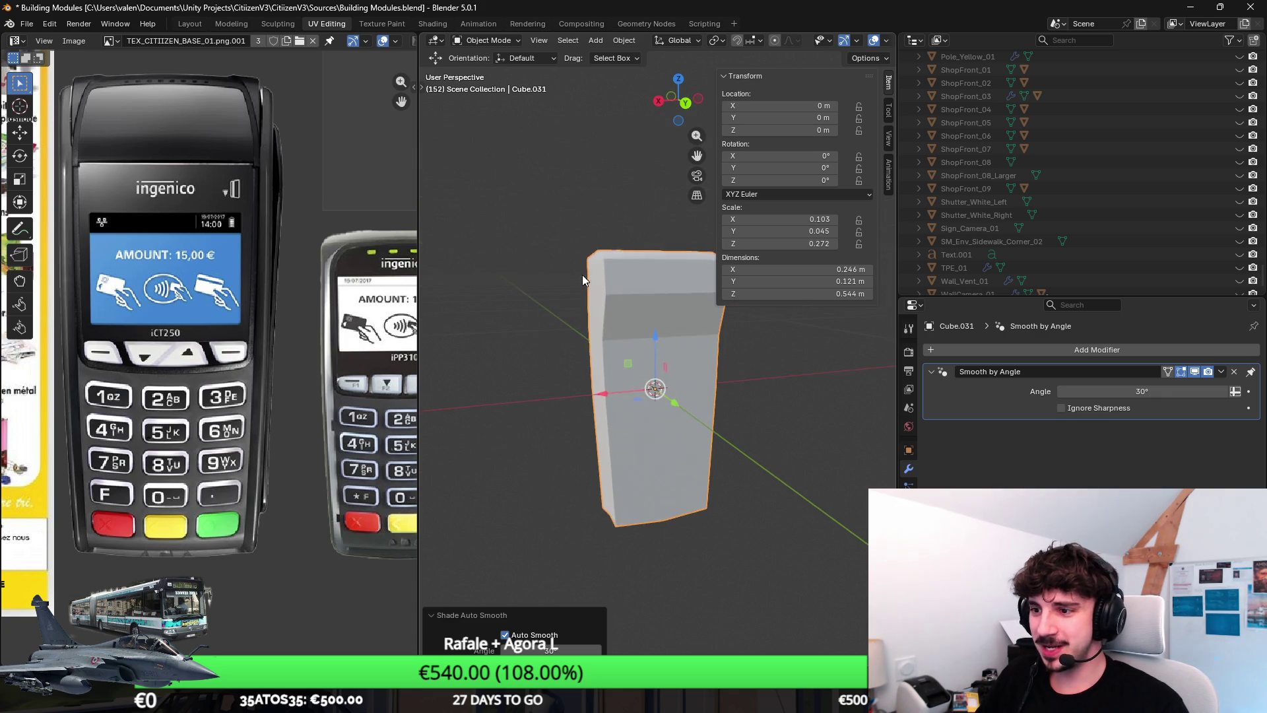
key(Tab)
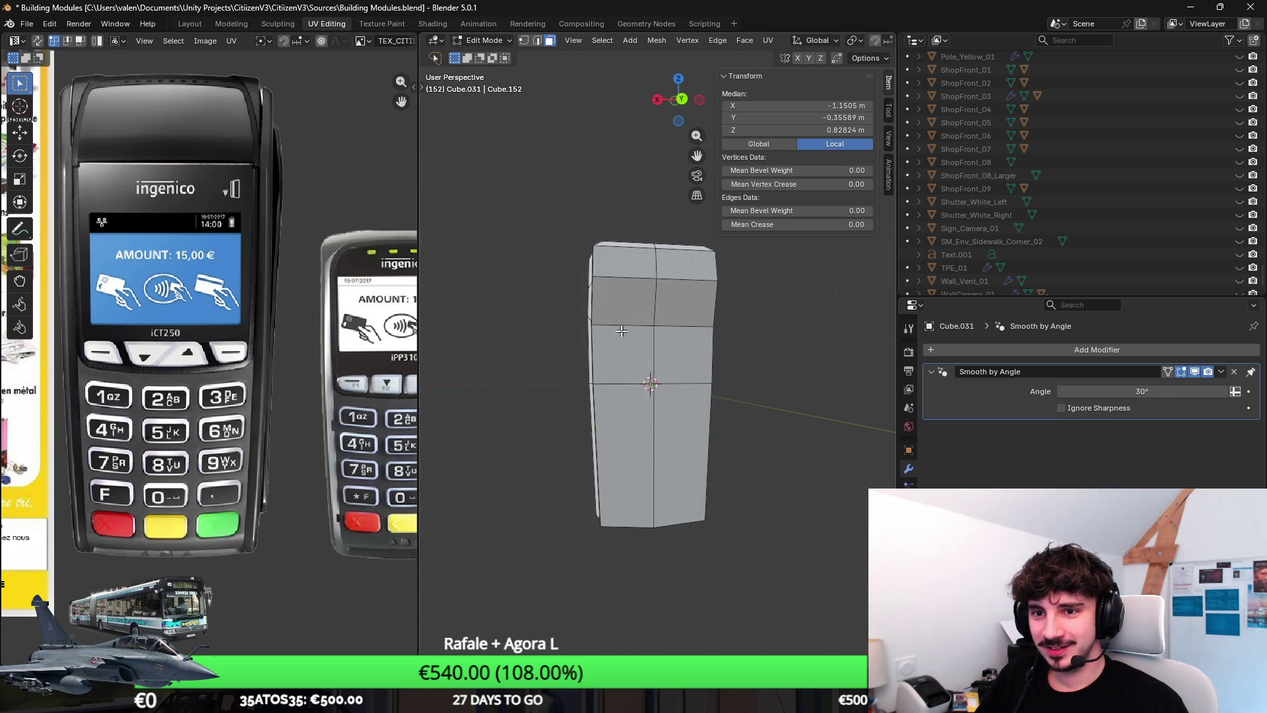
drag(621, 330, 684, 303)
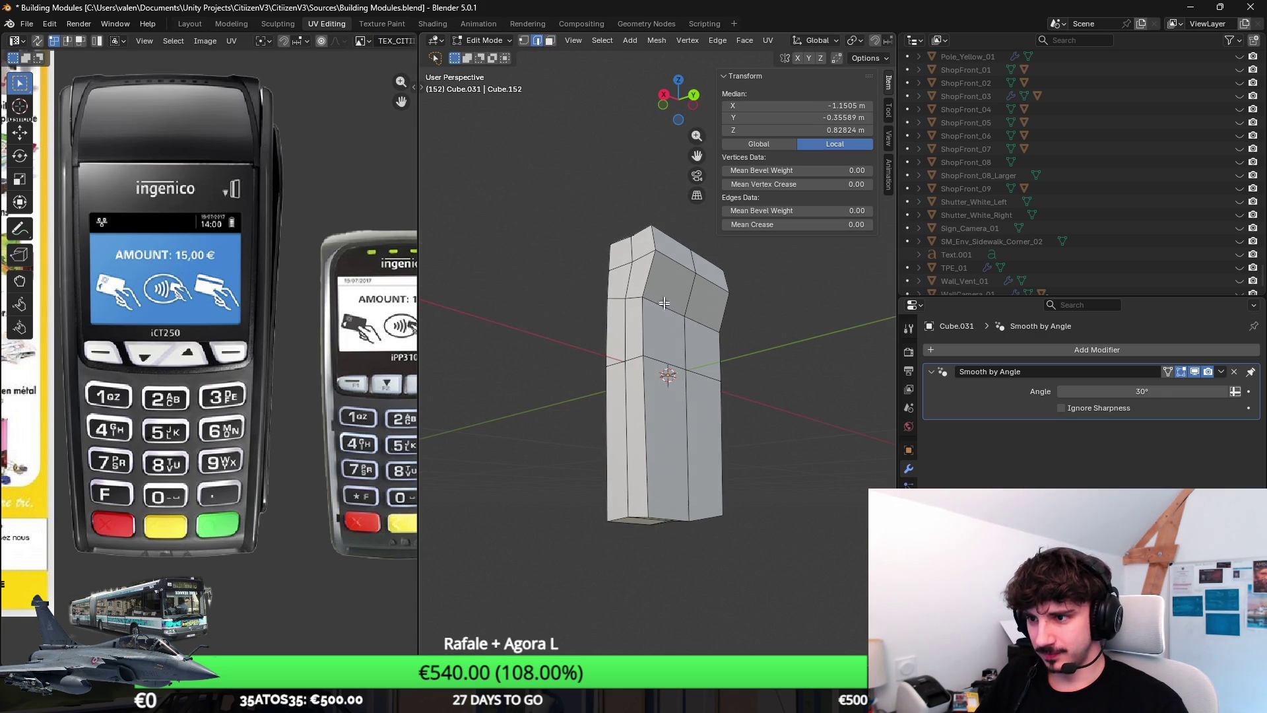
shift+click(700, 320)
key(g)
key(z)
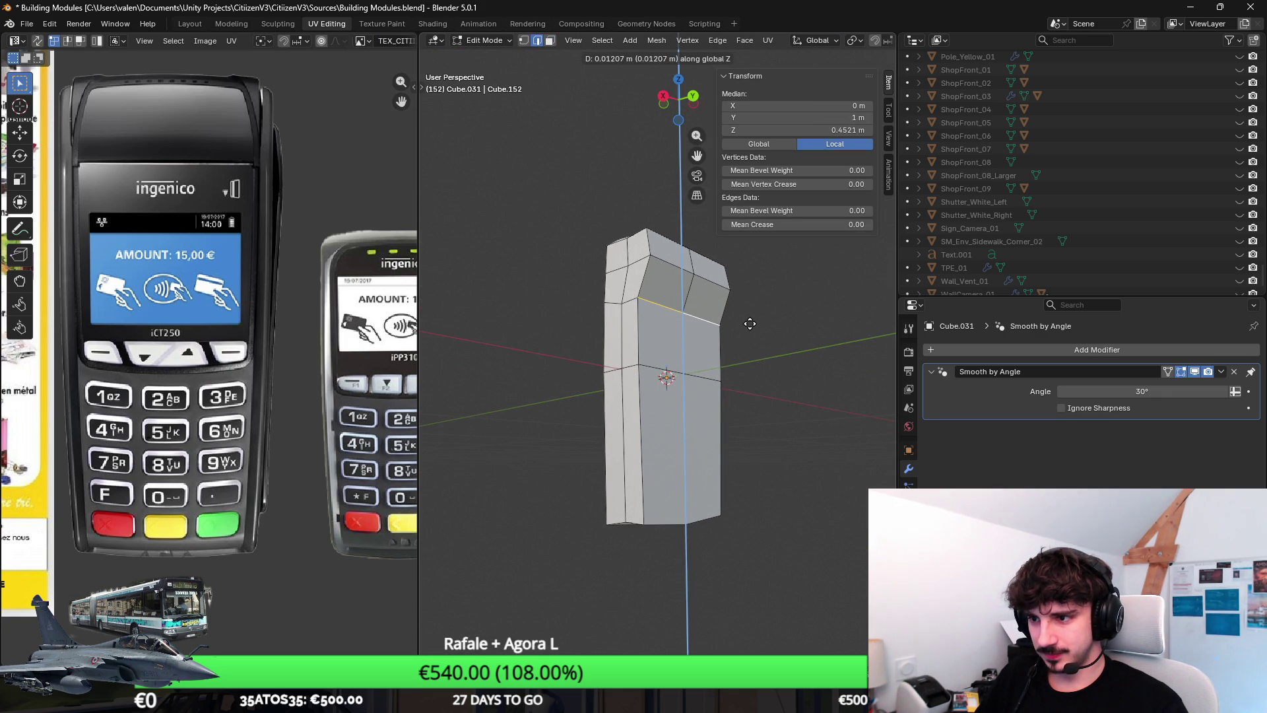
click(749, 324)
drag(750, 323, 672, 325)
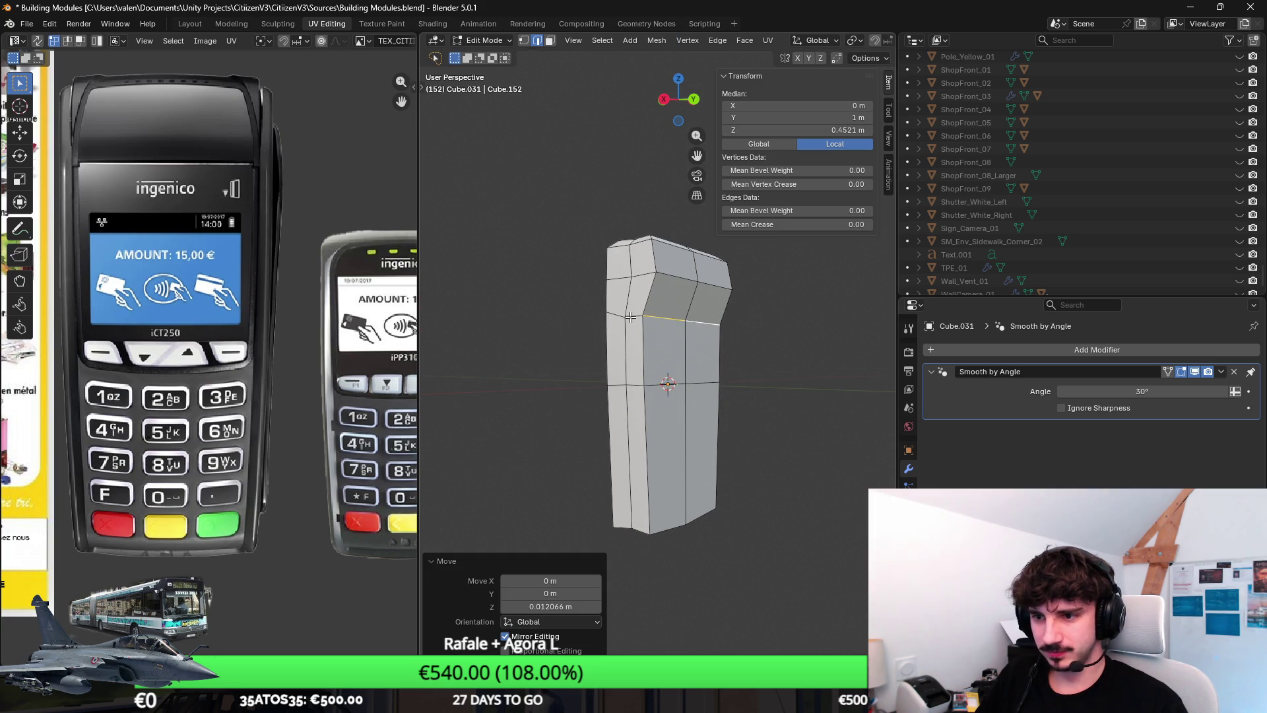
key(Tab)
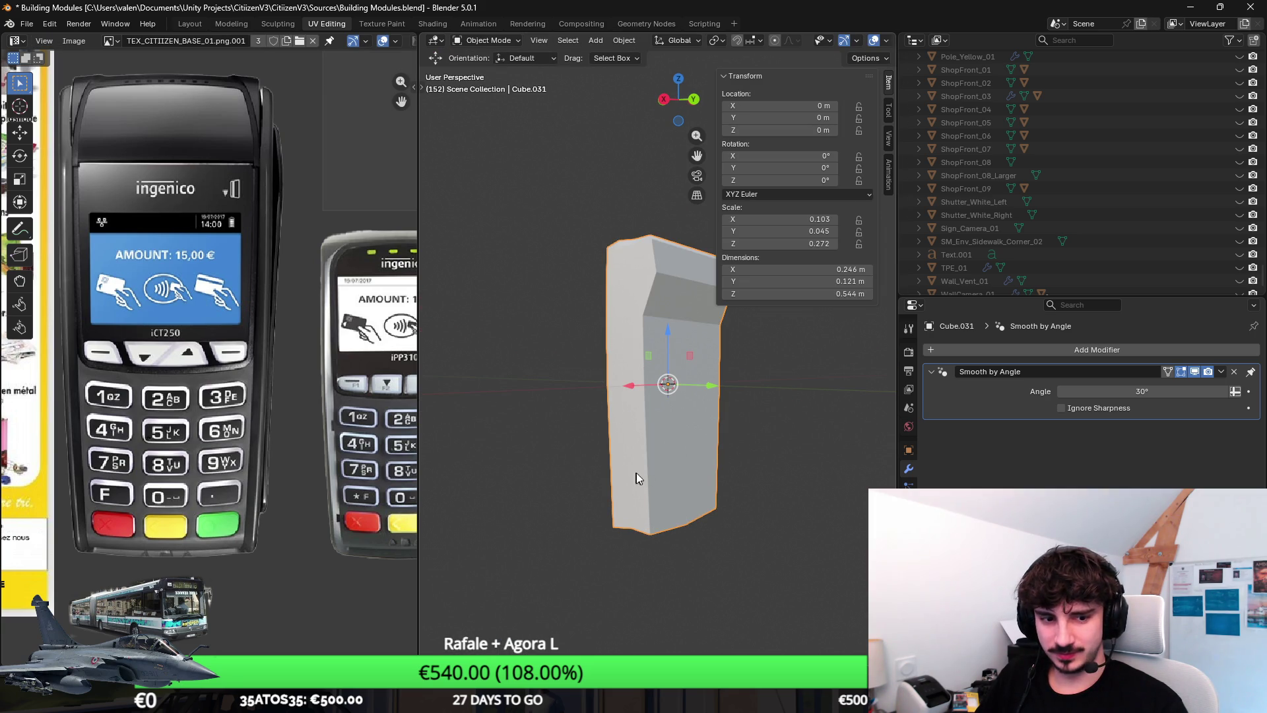
drag(715, 462, 741, 411)
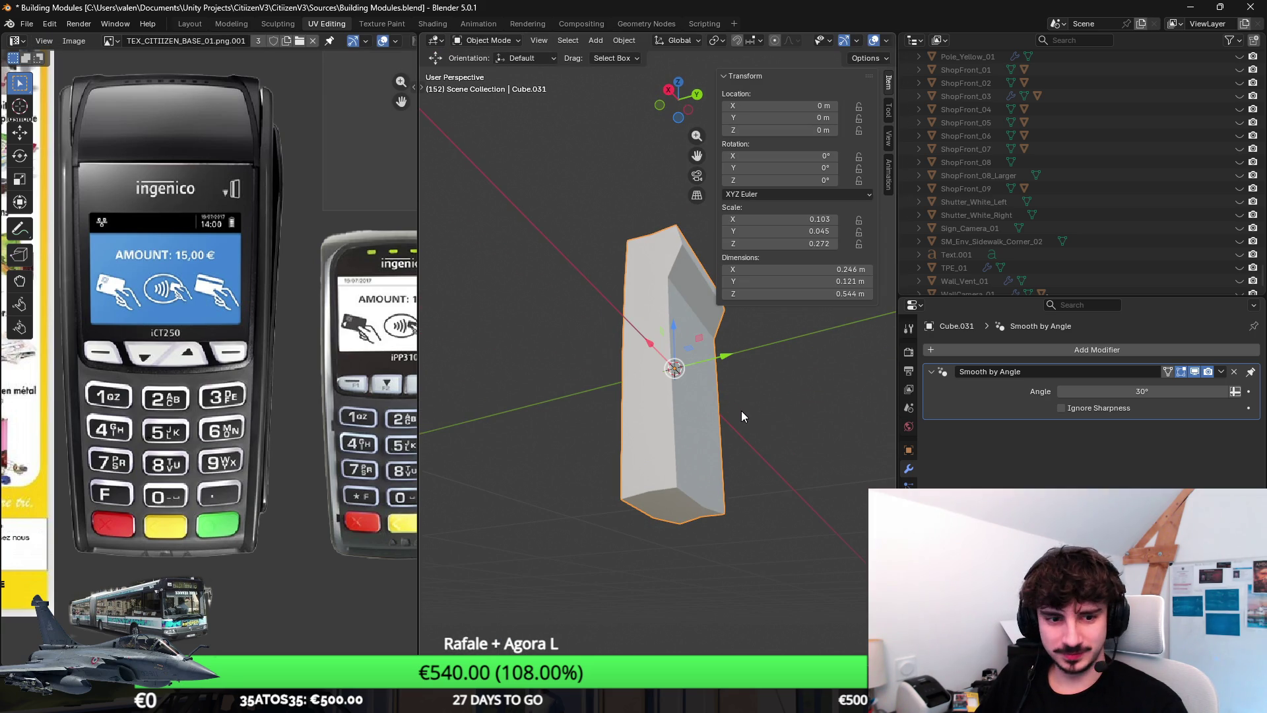
key(Tab)
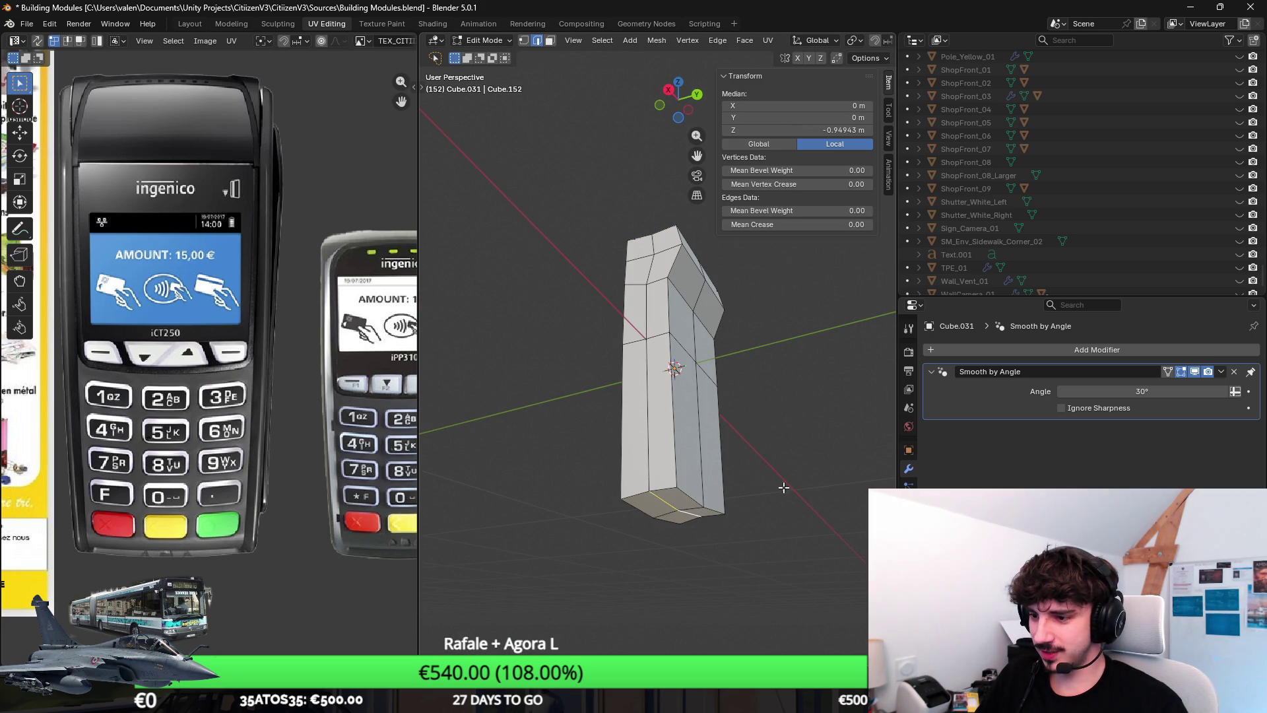
key(Tab)
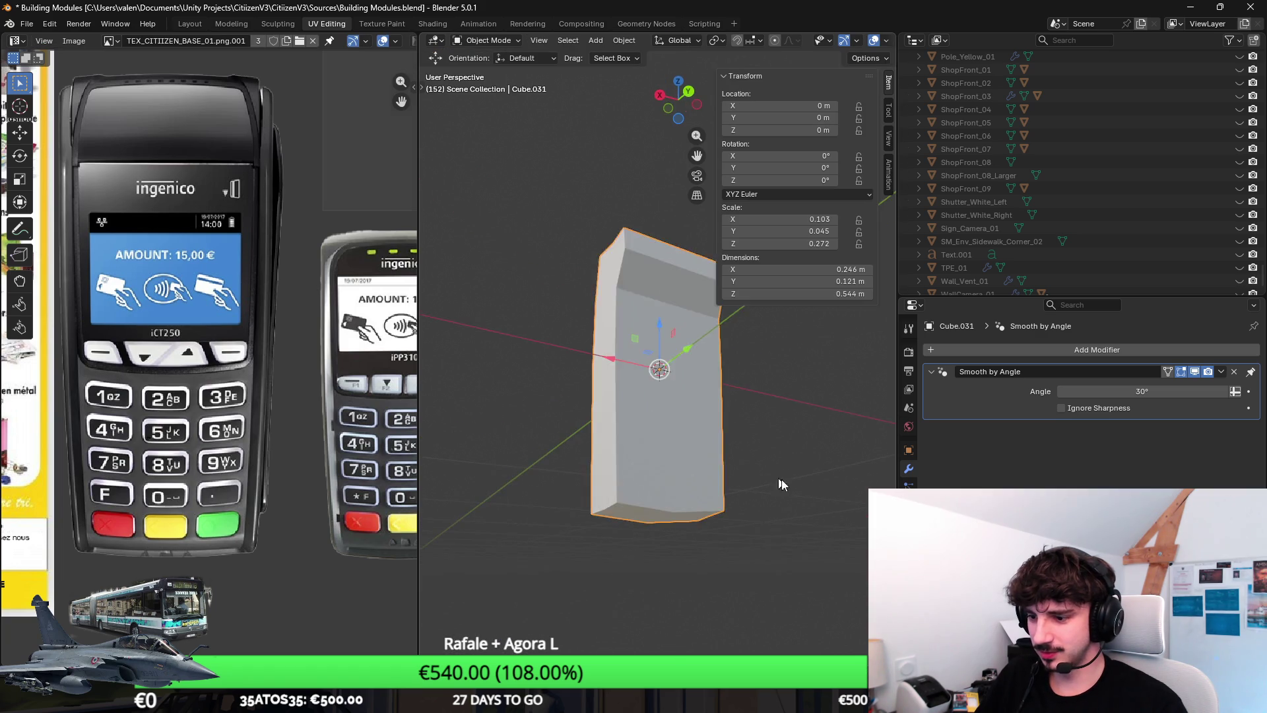
mouse_move(780, 480)
mouse_down()
mouse_move(752, 496)
mouse_move(710, 416)
mouse_up()
key(Tab)
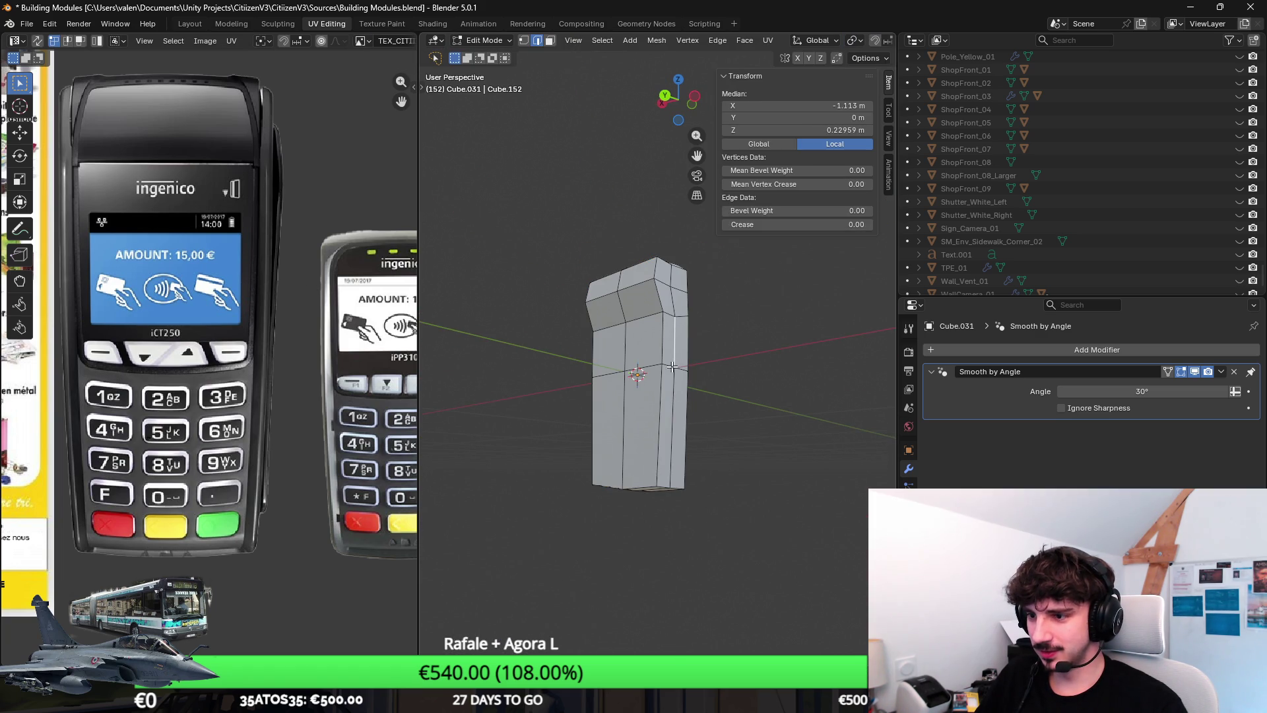
Step: Select the whole kiosk mesh and scale it slightly along X in front view
key(a)
key(ctrl+KP_1)
key(s)
key(x)
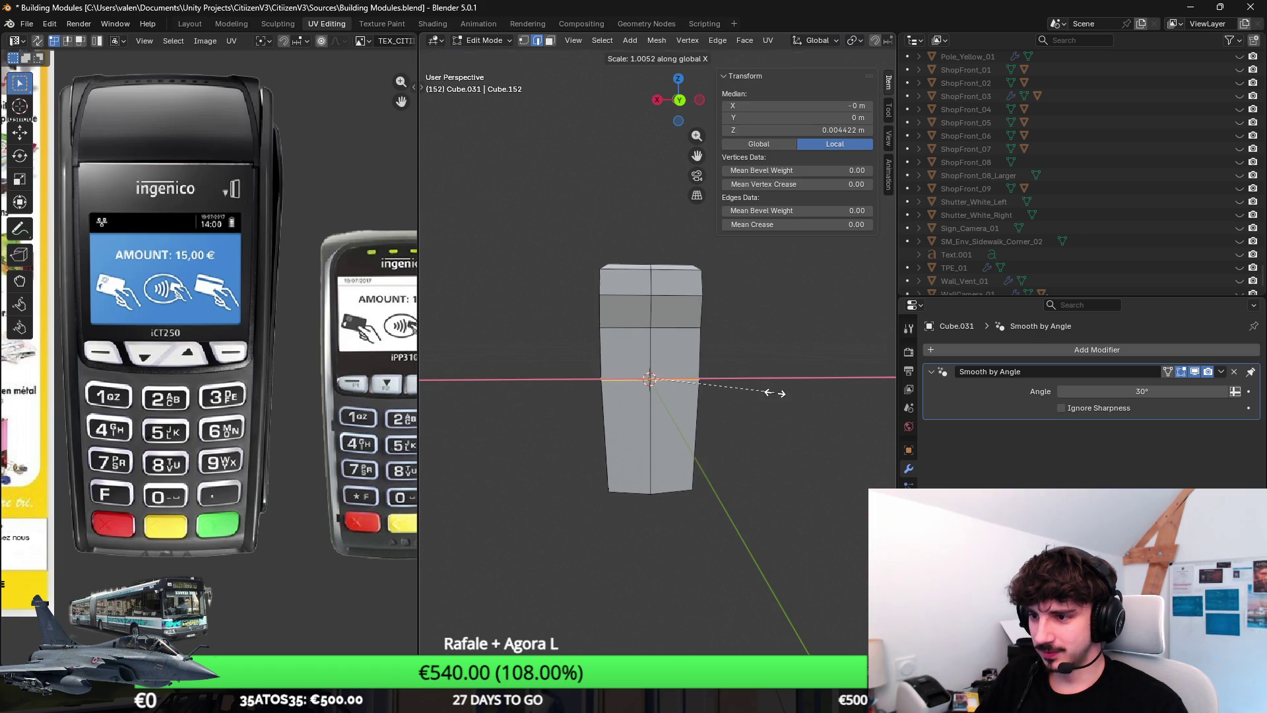
click(779, 392)
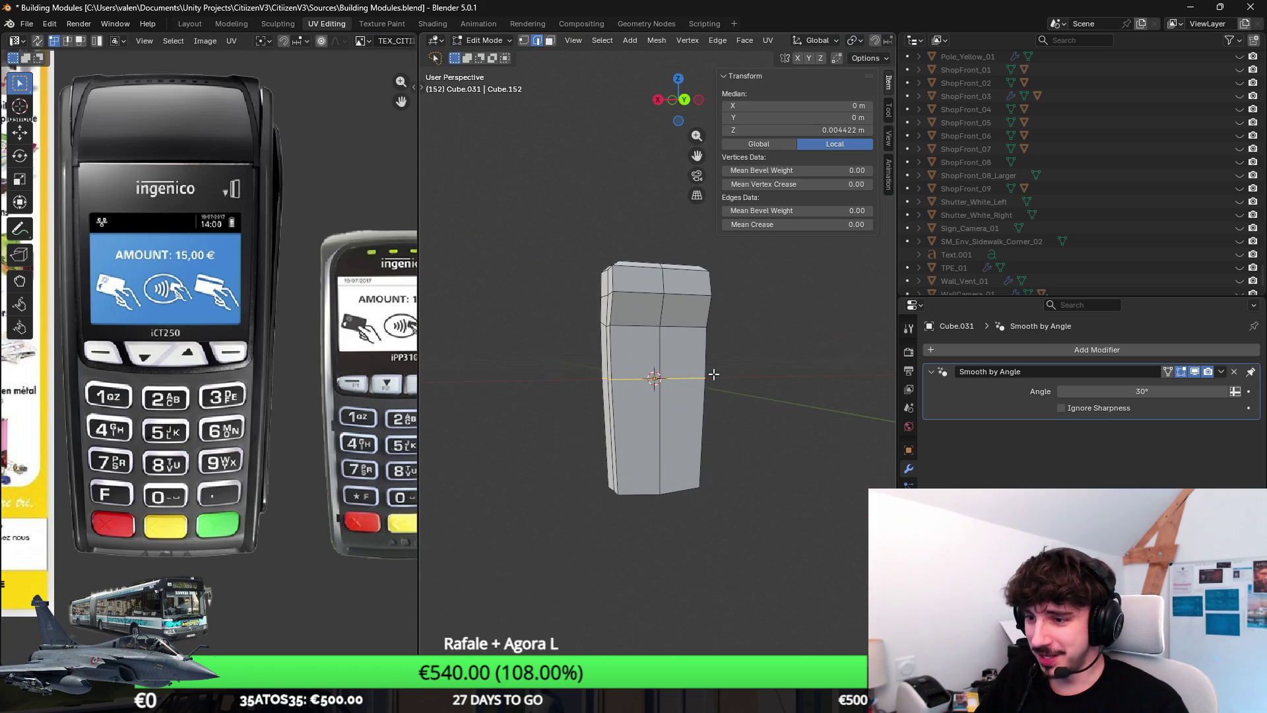
scroll(697, 370, up, 2)
scroll(811, 384, up, 1)
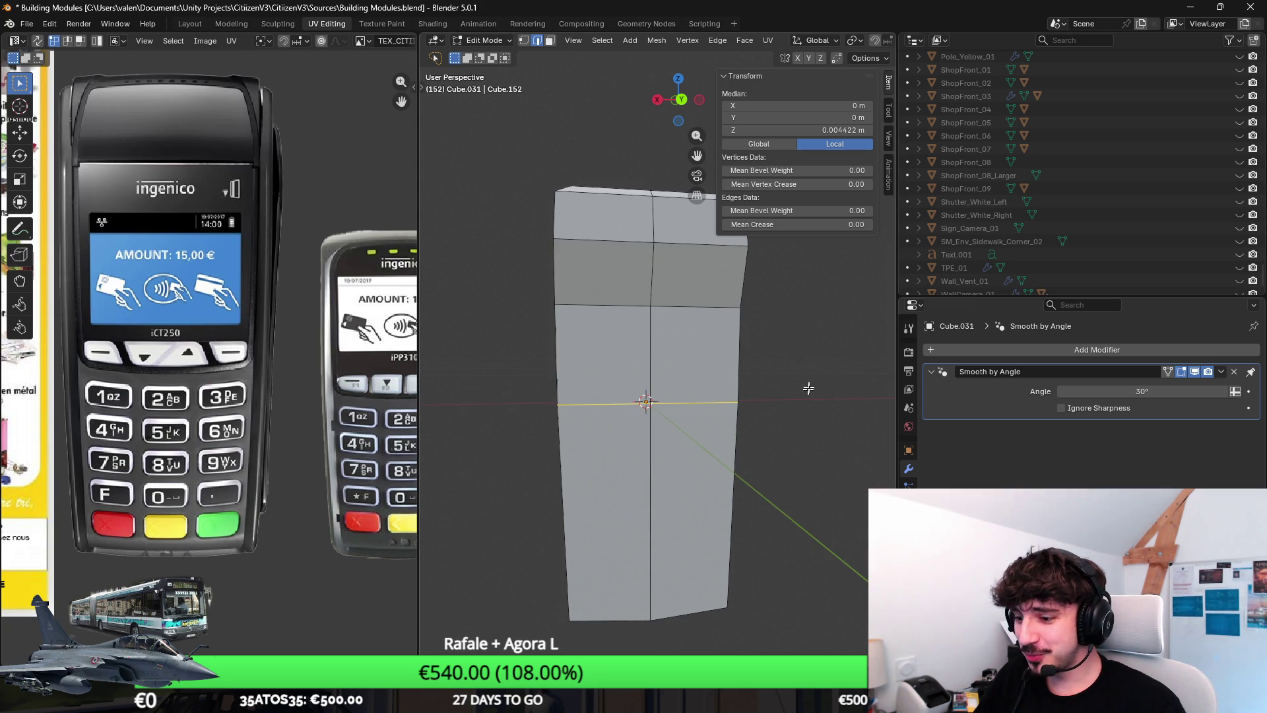
Step: Hide the current kiosk object in the Outliner
scroll(1029, 264, up, 10)
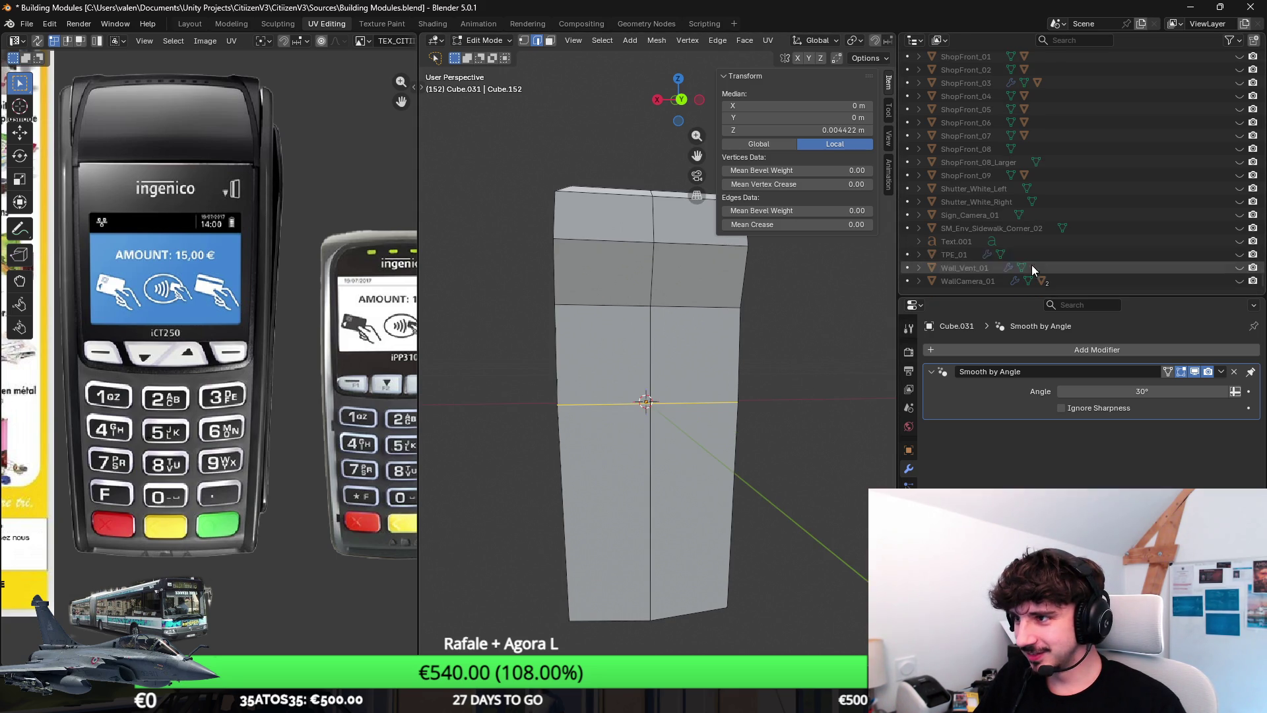
scroll(1055, 264, up, 10)
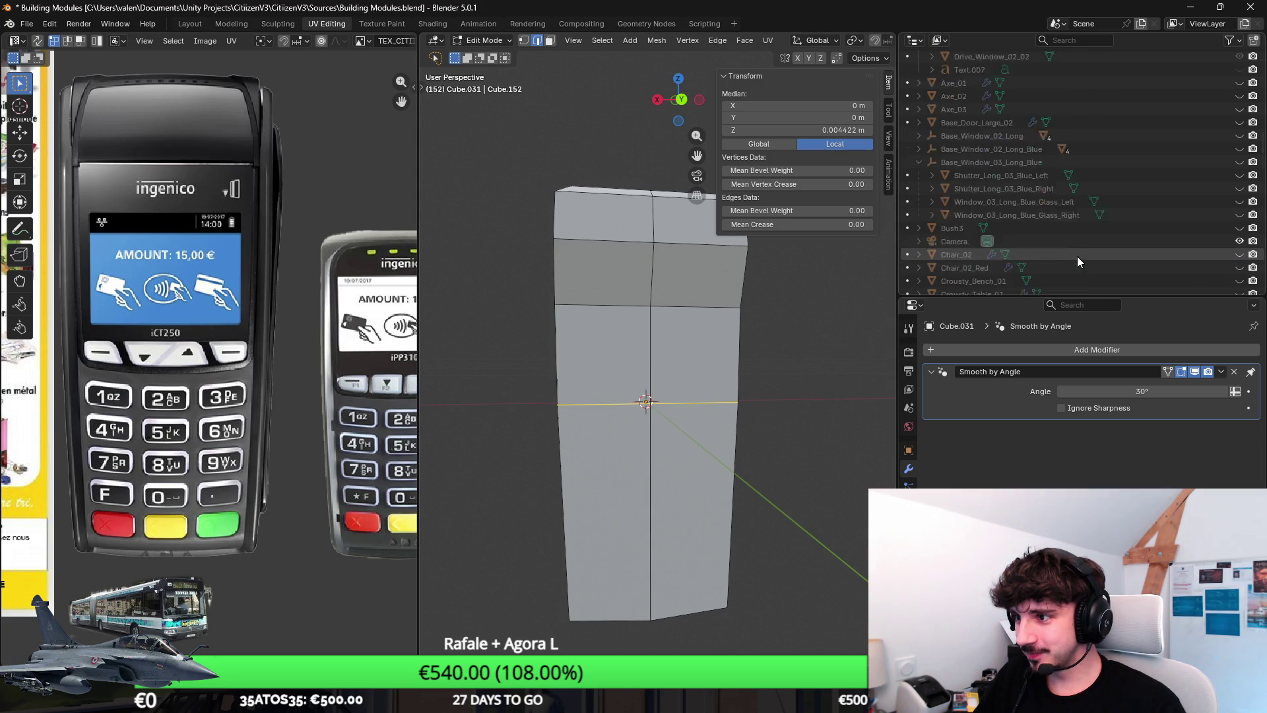
click(1239, 201)
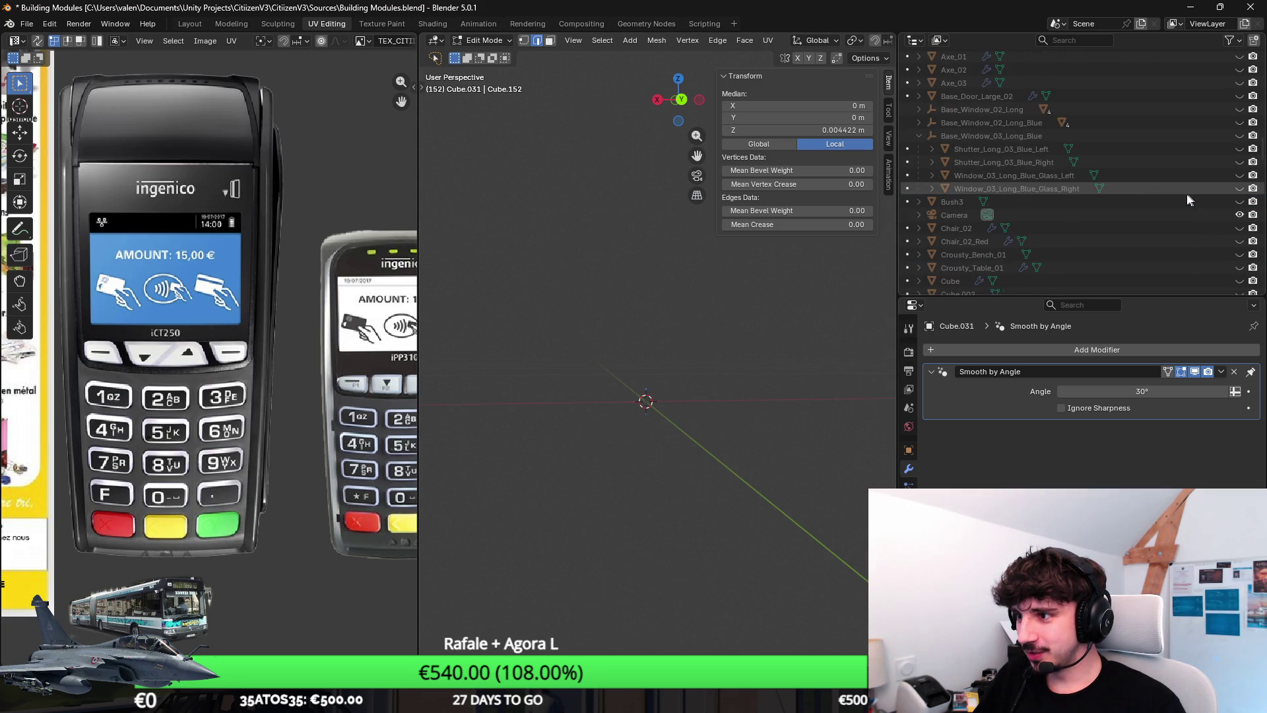
Step: Collapse the Fishing_Rod_01, Food_Meat_01, deep fryer and CroustyBurger_01 Outliner entries, then save
scroll(1165, 200, down, 3)
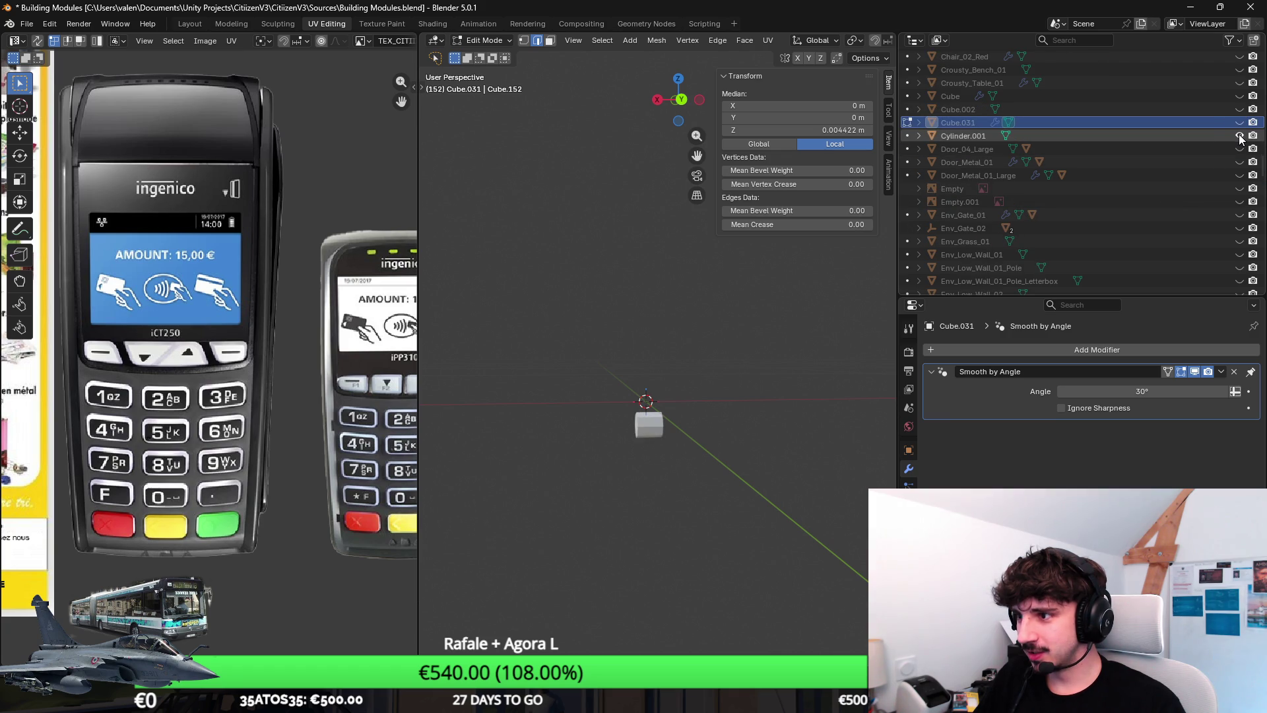
scroll(1220, 152, down, 10)
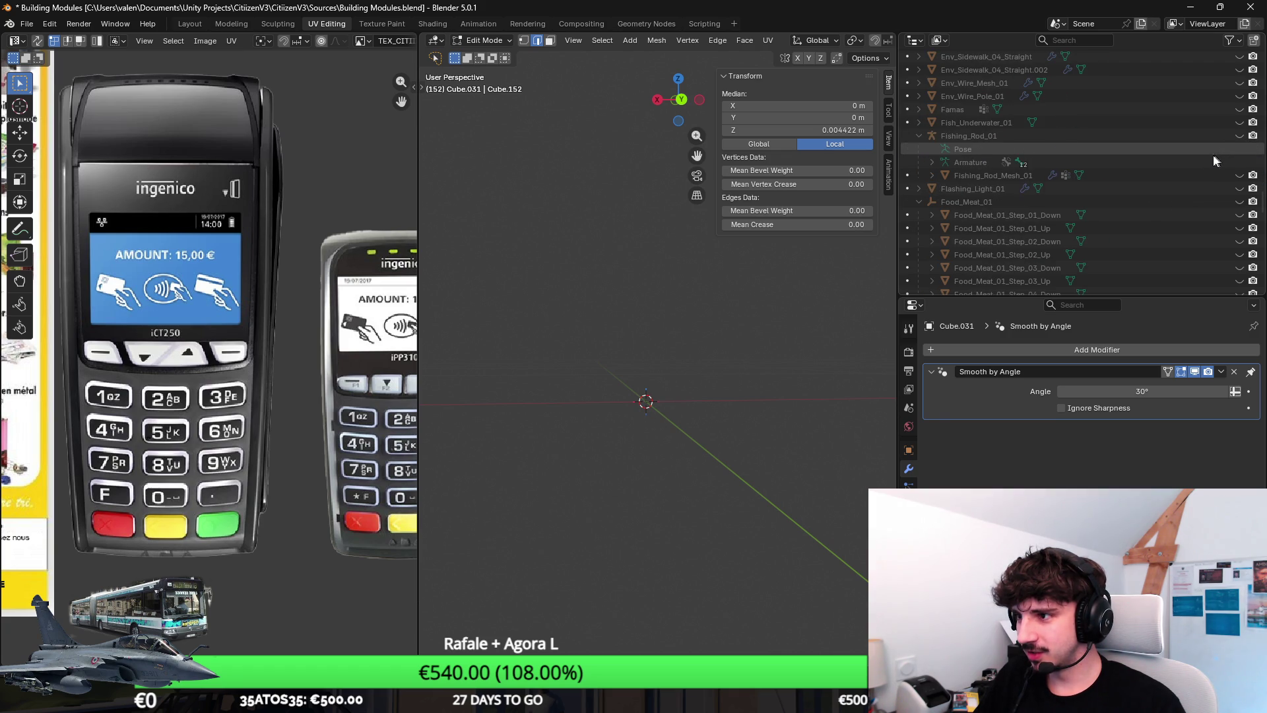
click(919, 137)
click(924, 161)
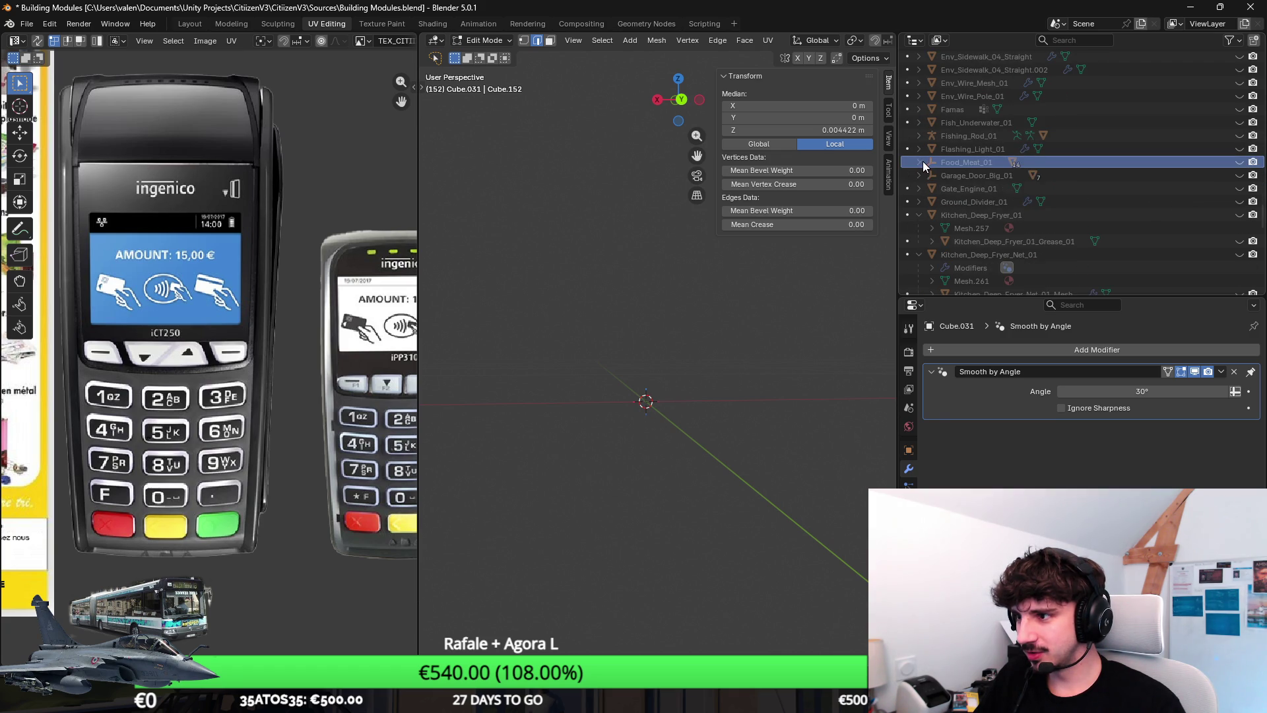
click(919, 215)
click(919, 228)
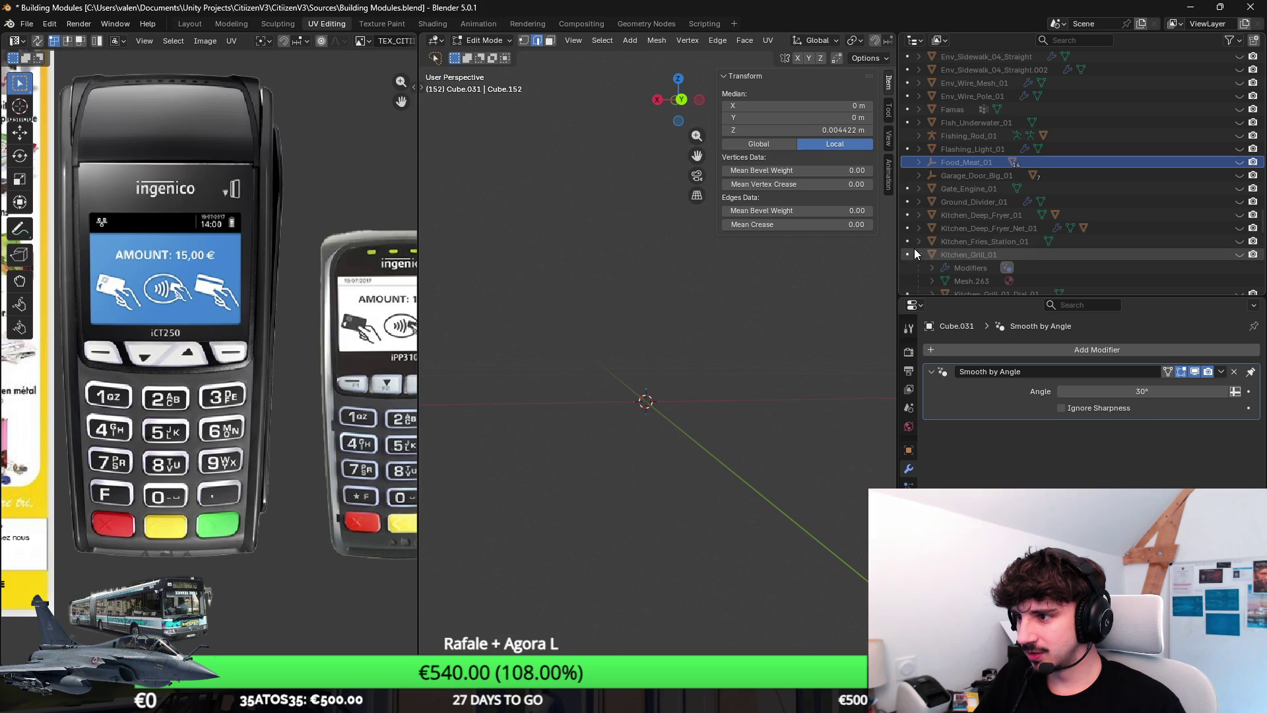
scroll(993, 232, up, 10)
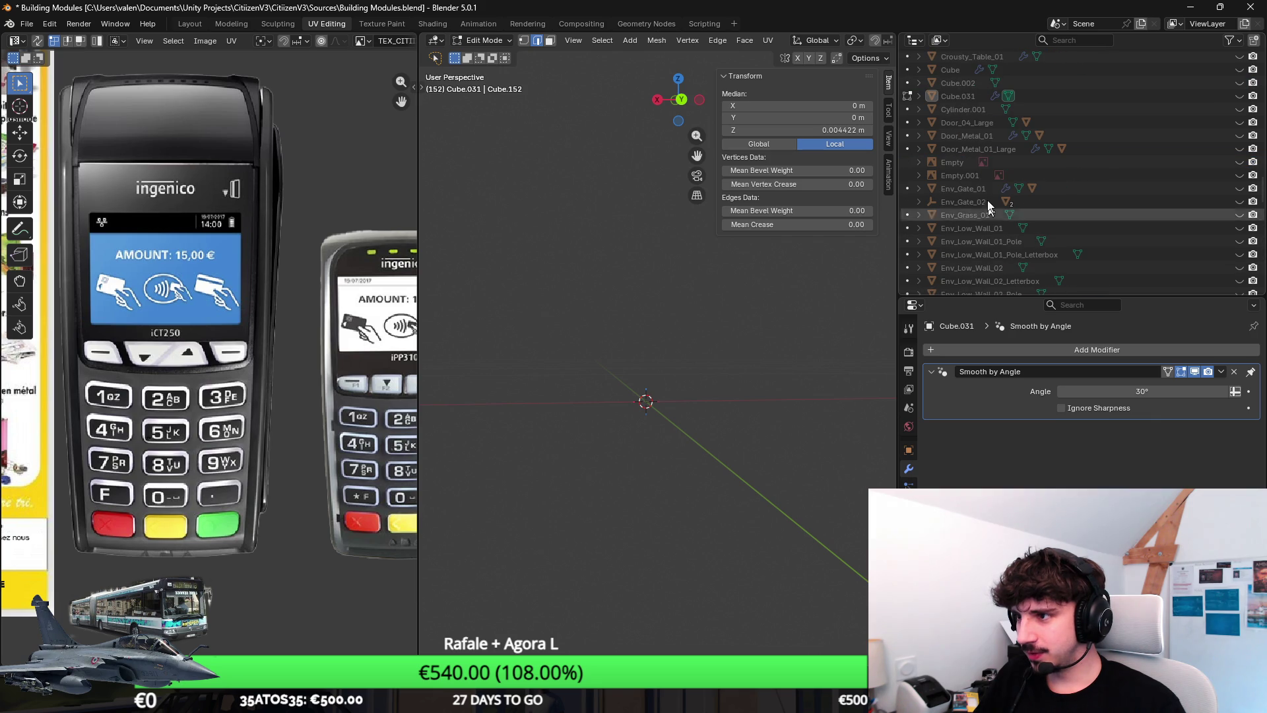
click(965, 96)
scroll(1045, 184, up, 6)
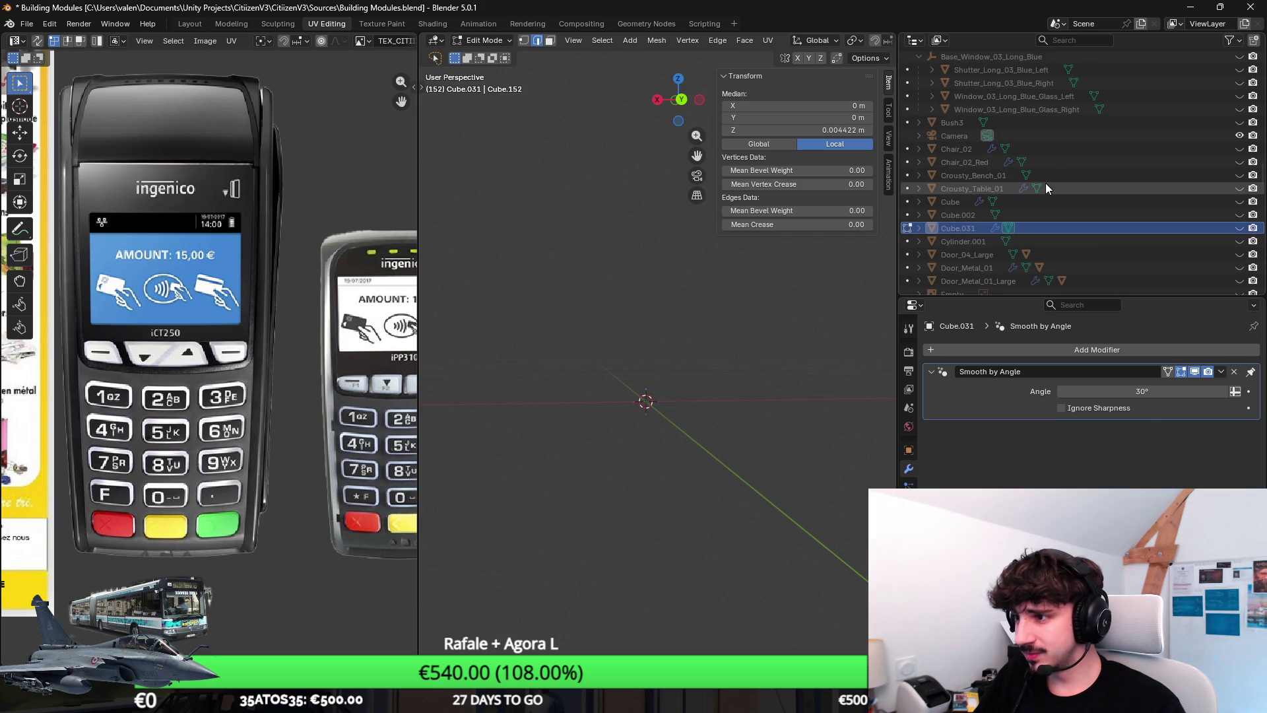
scroll(965, 180, up, 3)
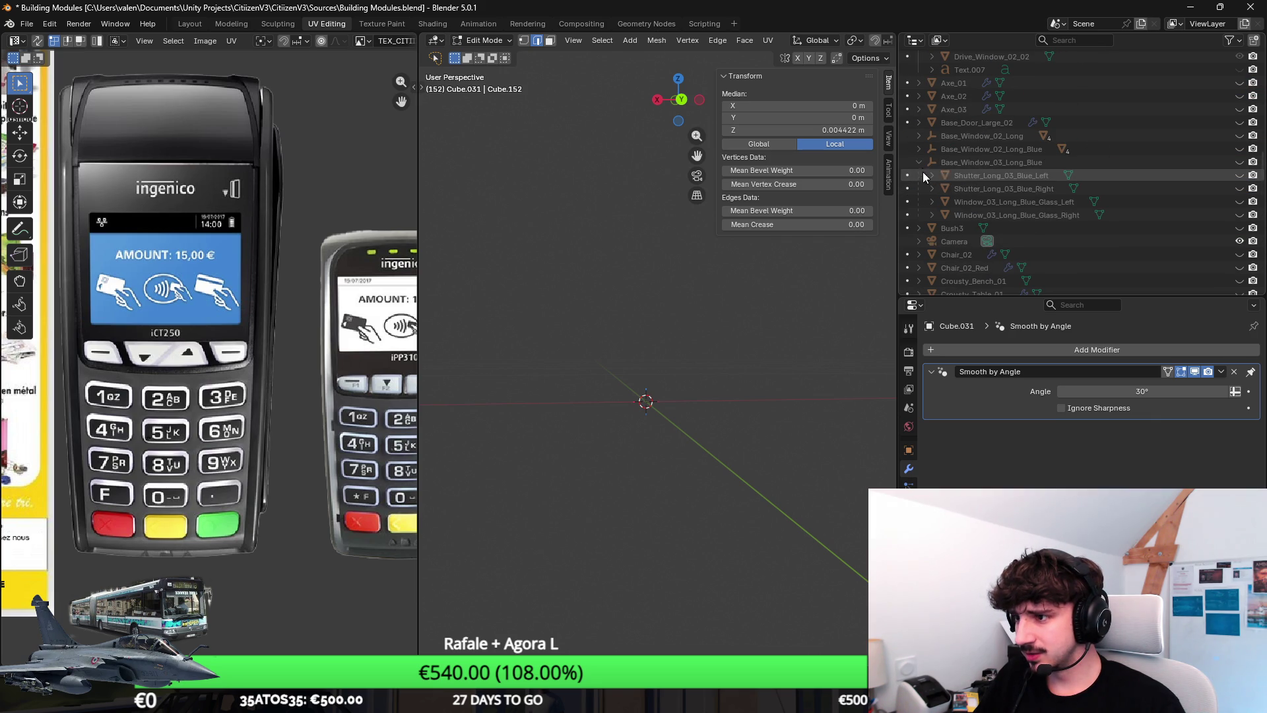
scroll(923, 173, up, 10)
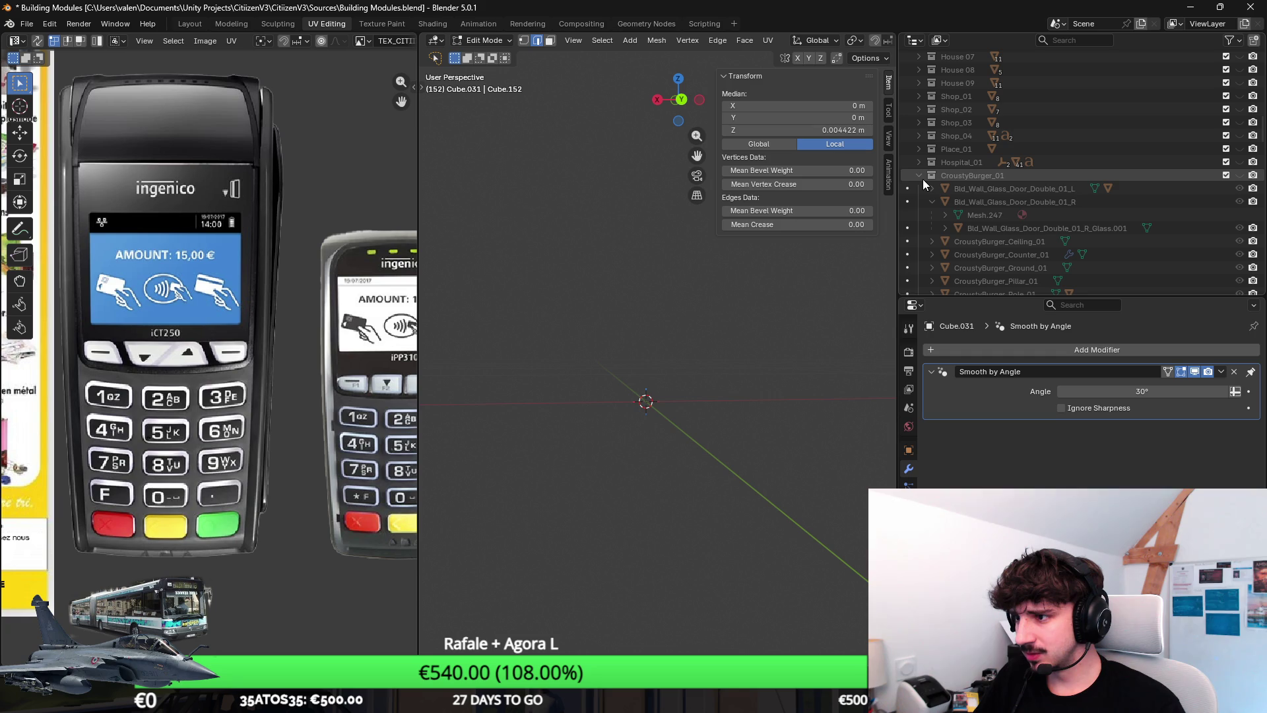
click(921, 179)
scroll(990, 198, down, 4)
key(ctrl+s)
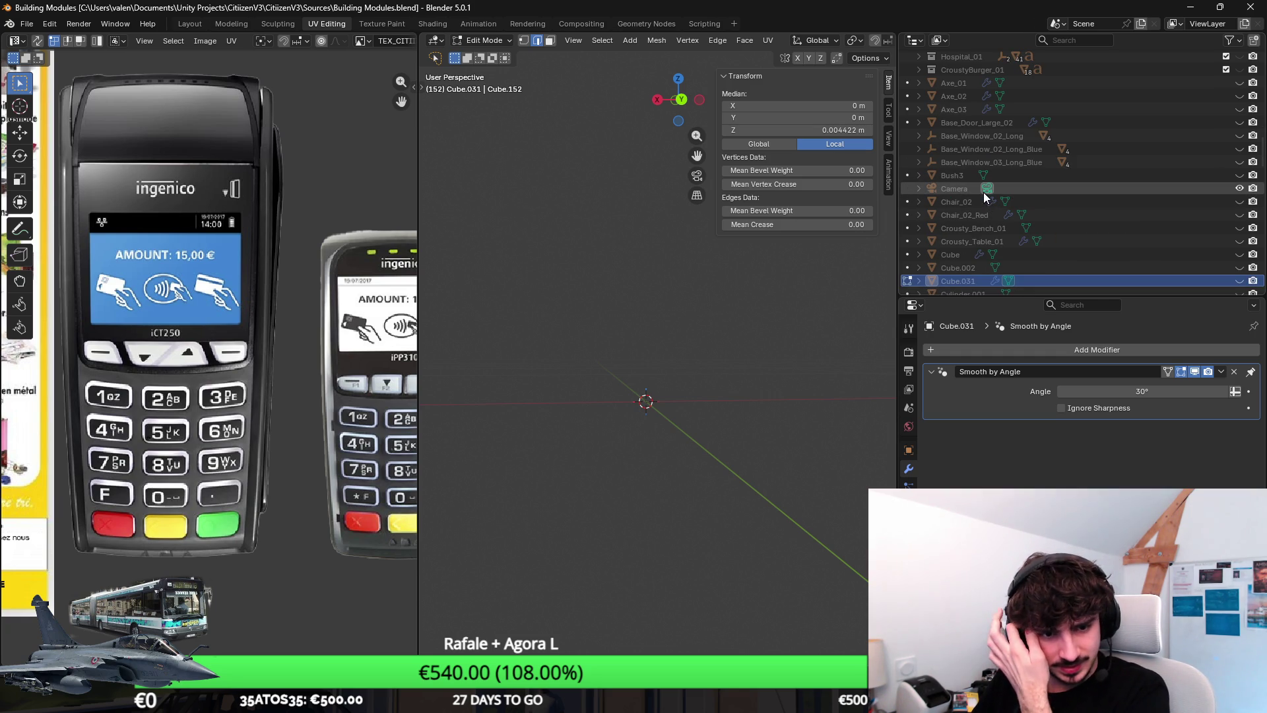
Step: Toggle TPE_01 and Famas visibility on and off to check which is the kiosk
scroll(983, 192, down, 4)
scroll(1037, 197, down, 10)
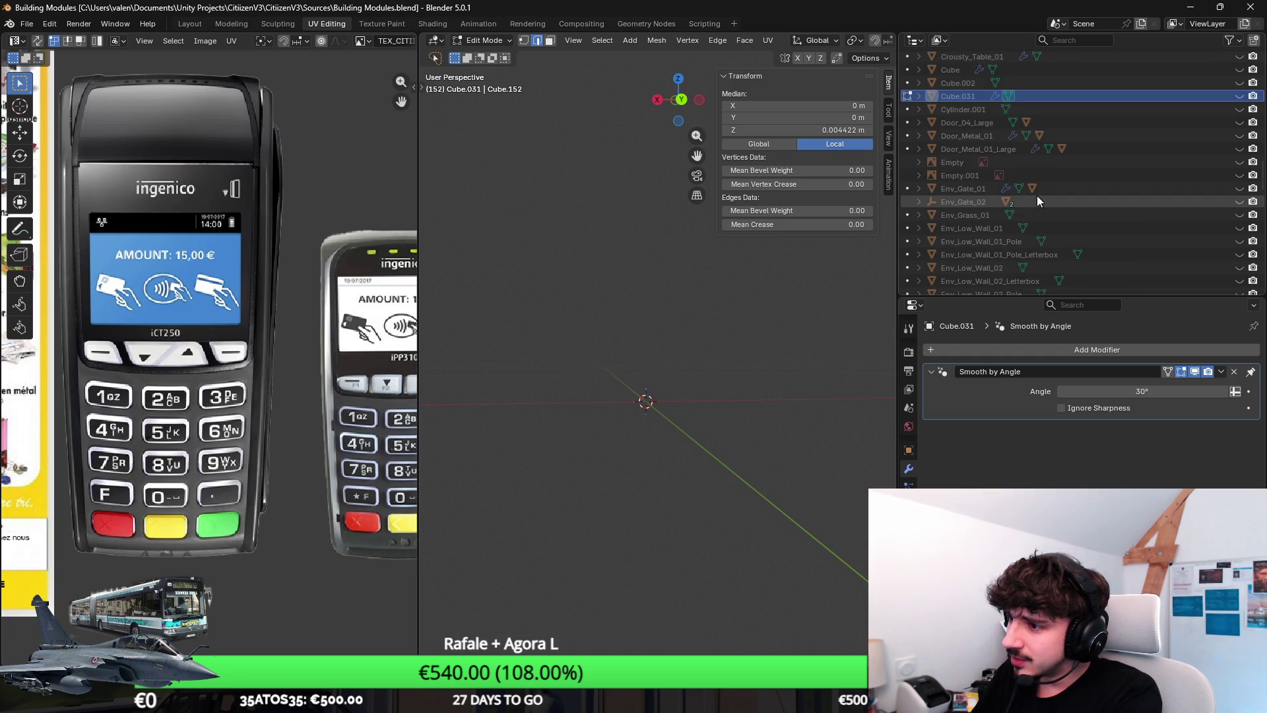
scroll(1036, 205, down, 9)
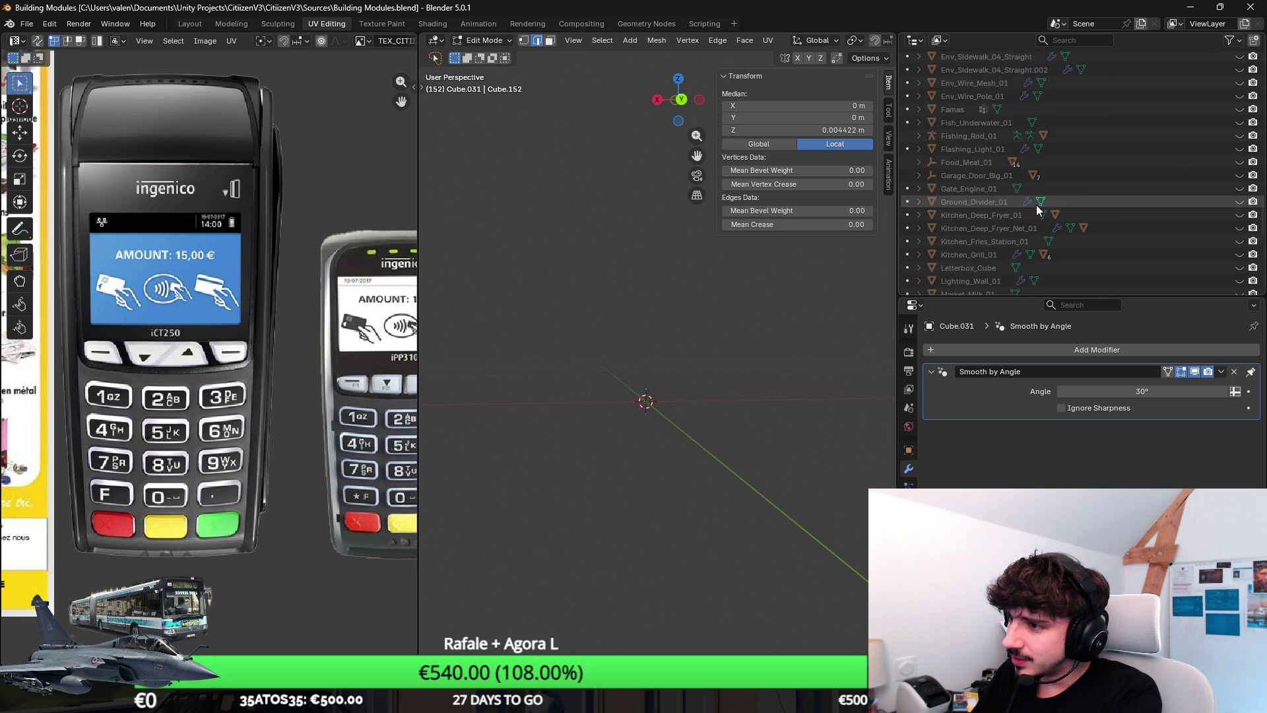
scroll(1067, 198, down, 10)
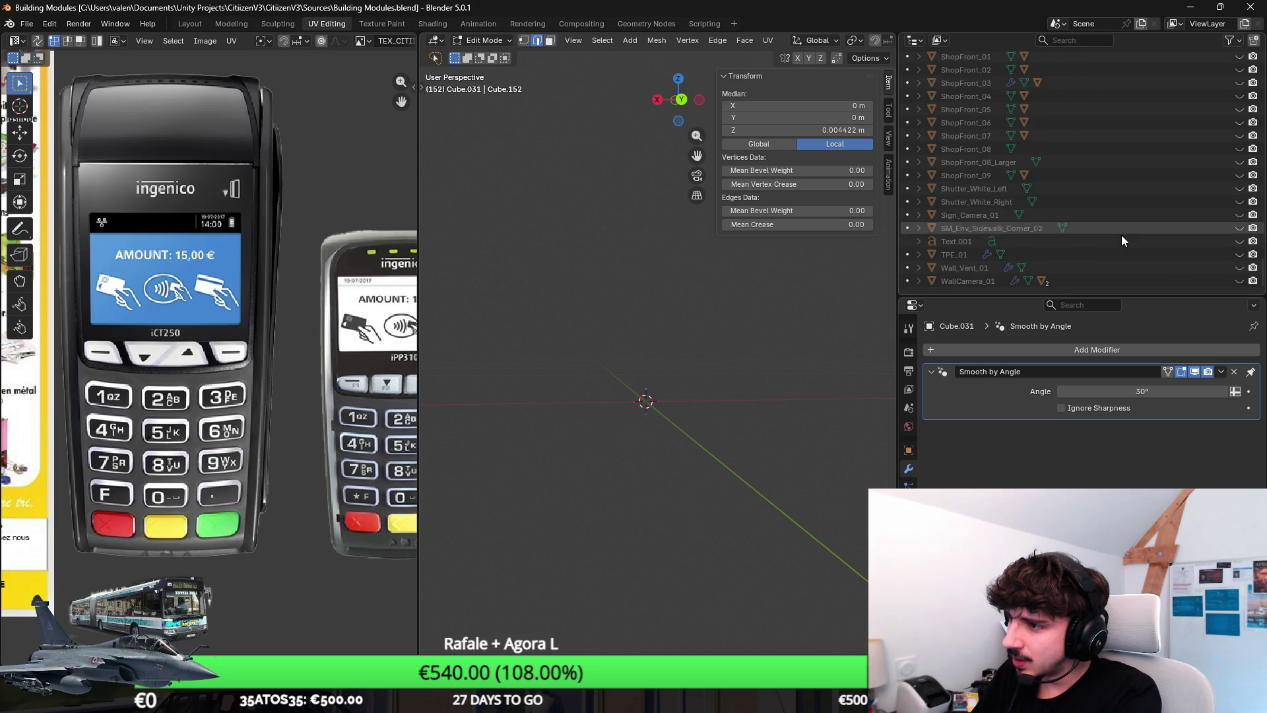
click(1239, 254)
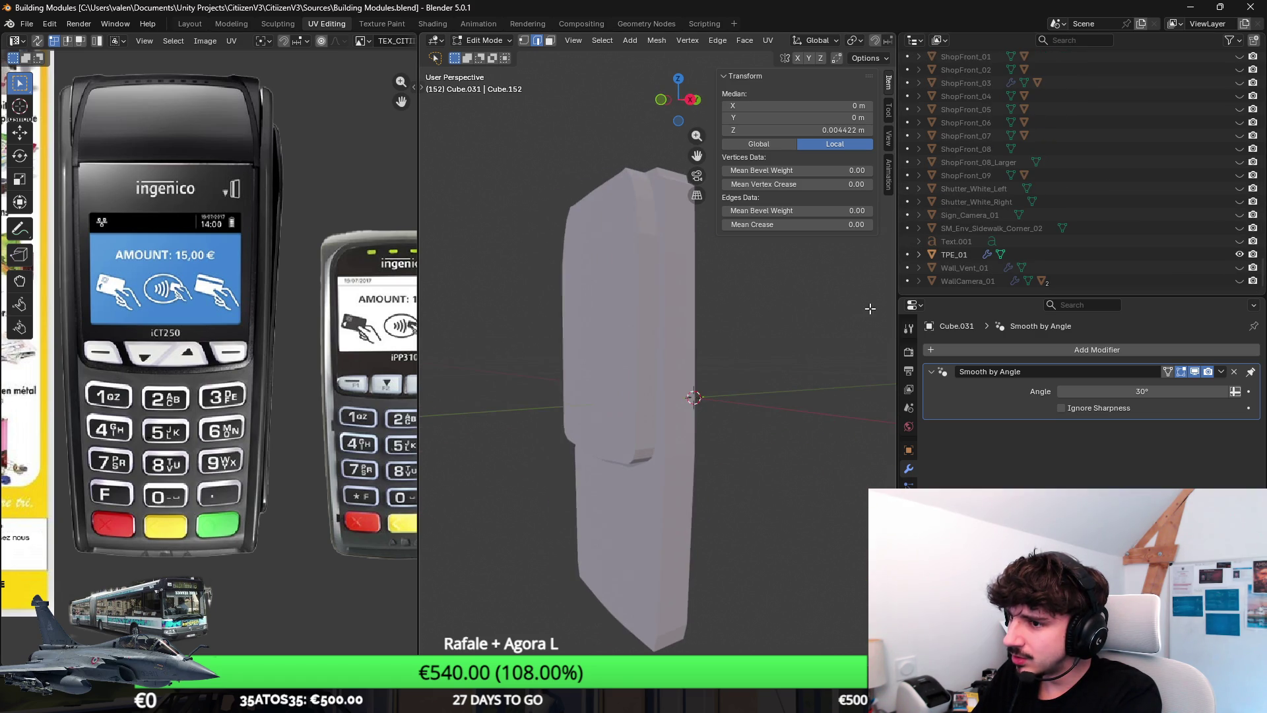
click(1239, 254)
scroll(1091, 264, up, 5)
scroll(1091, 259, up, 10)
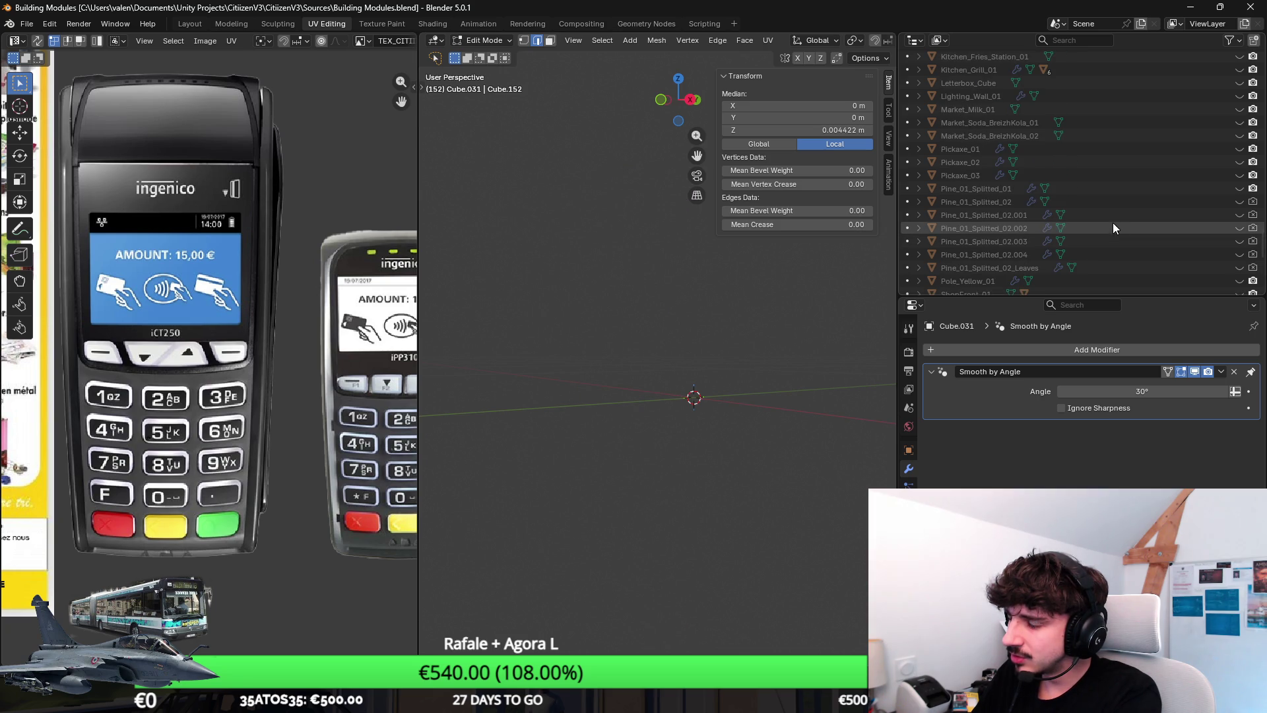
scroll(1103, 219, up, 5)
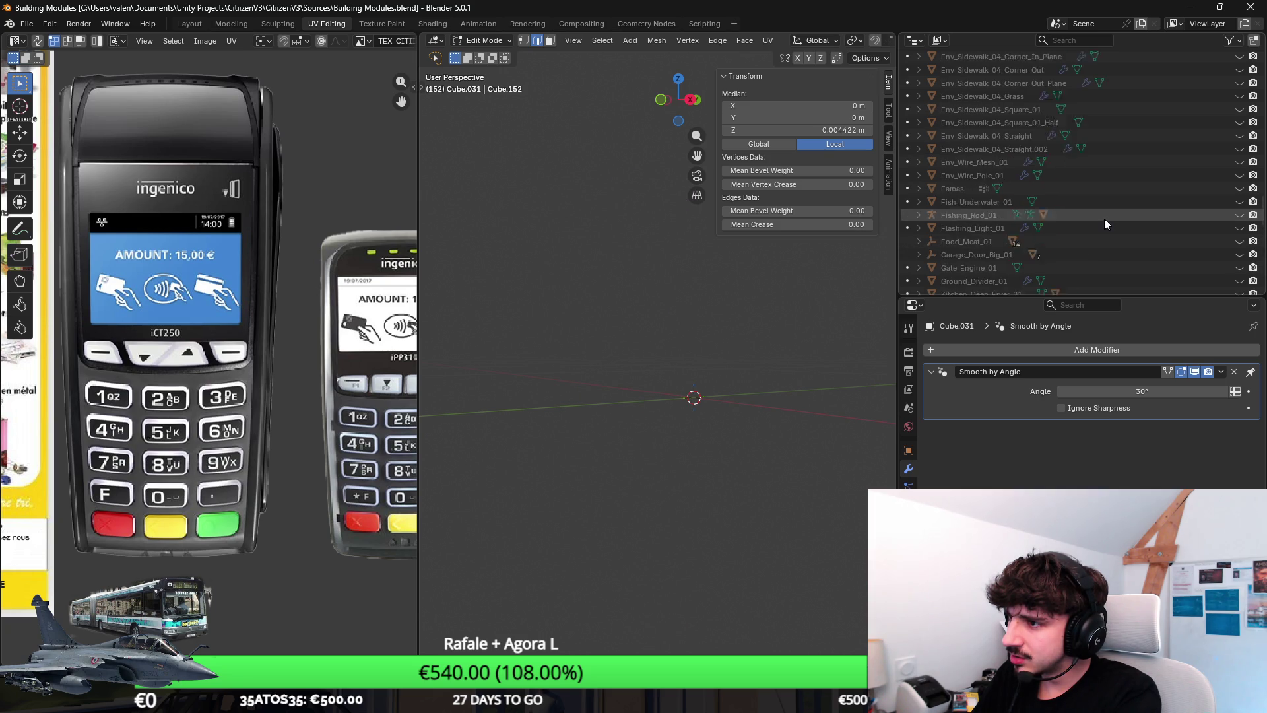
click(1239, 215)
click(1240, 215)
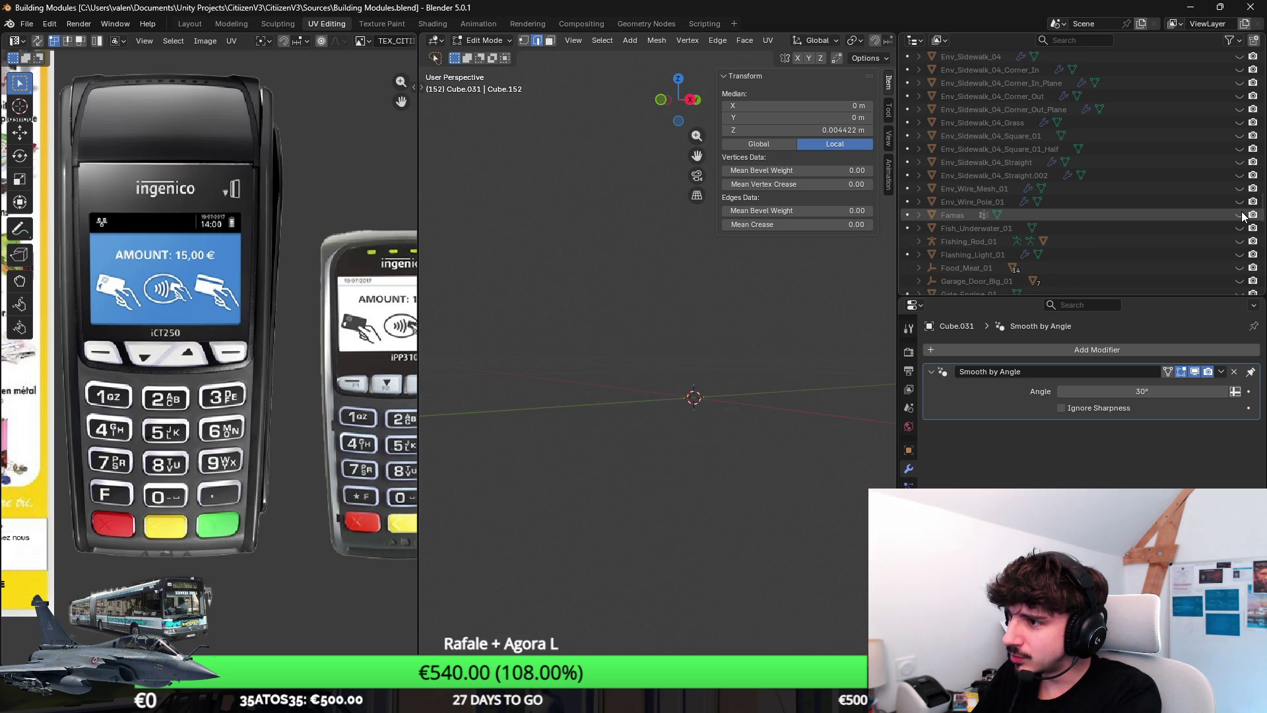
Step: Unhide Cube.002 and the tall kiosk sign object Cube in the viewport
scroll(1225, 207, up, 2)
scroll(1226, 211, up, 3)
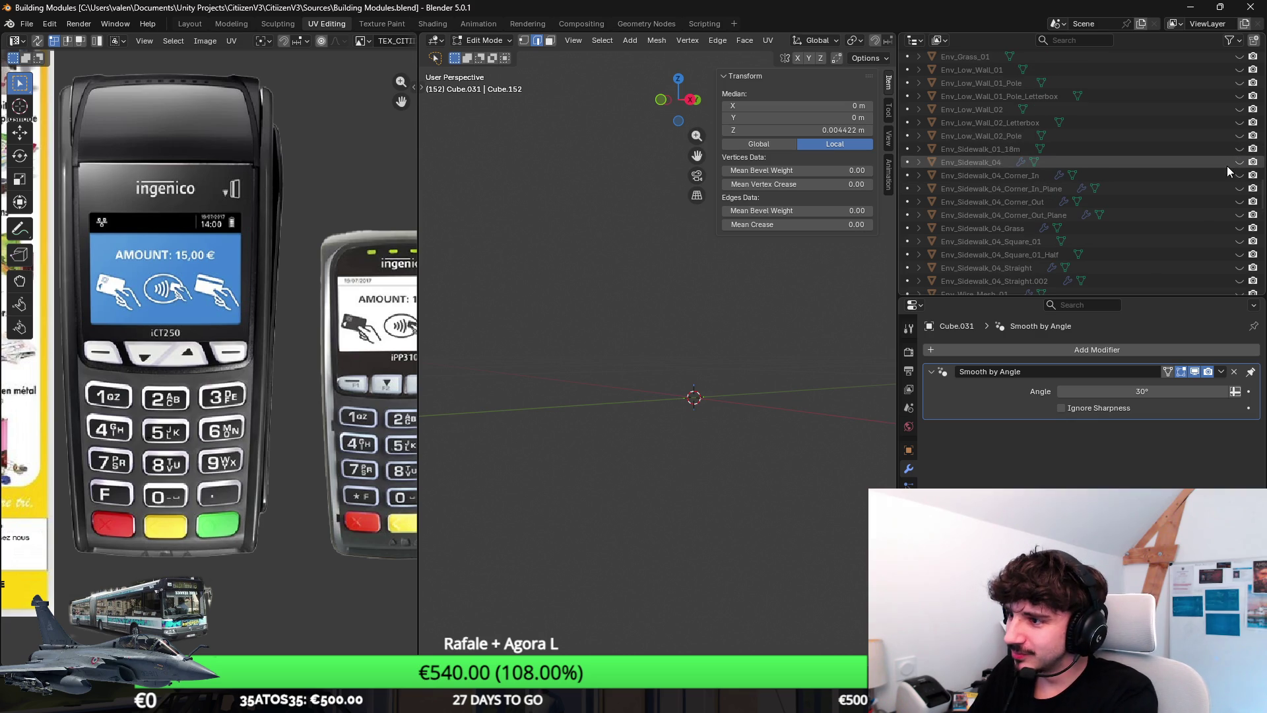
scroll(1227, 162, up, 5)
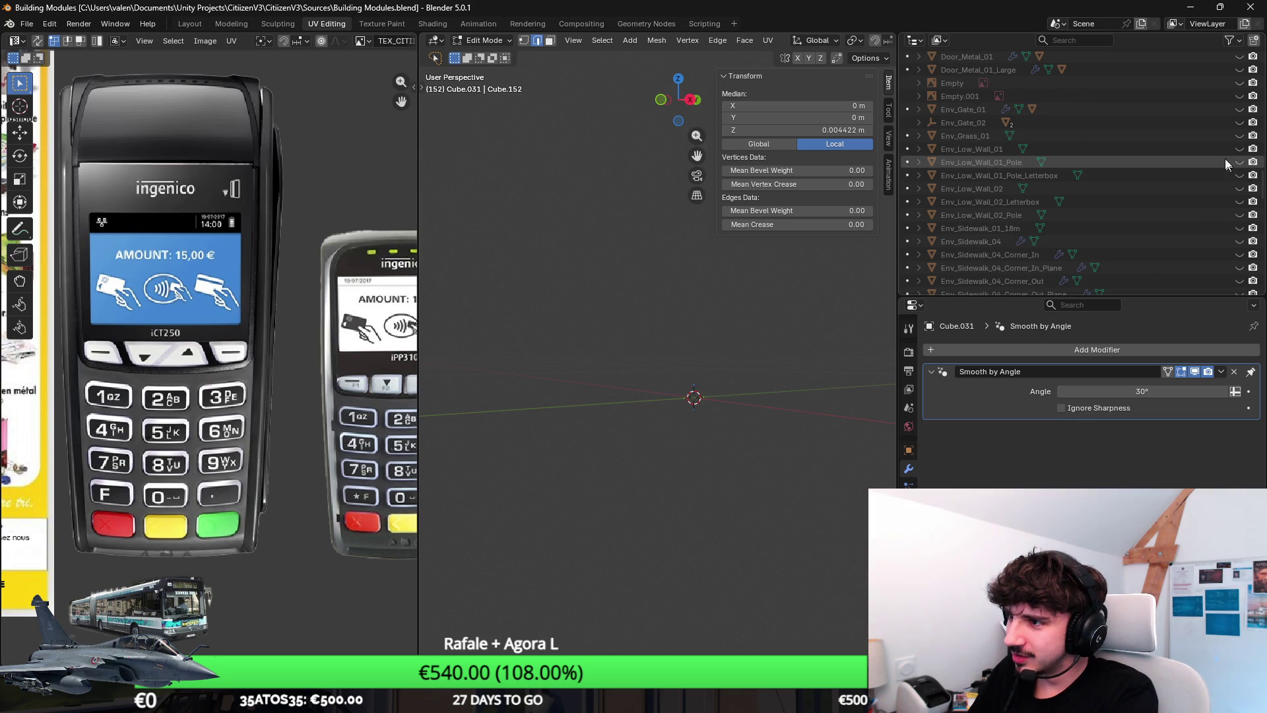
click(1240, 82)
scroll(669, 300, down, 1)
mouse_move(696, 288)
mouse_down()
mouse_move(617, 373)
mouse_move(685, 402)
mouse_move(690, 367)
mouse_move(754, 316)
mouse_move(697, 245)
mouse_move(798, 272)
mouse_move(636, 200)
mouse_up()
click(1239, 69)
Step: Select the kiosk sign Cube, switch to the Modeling workspace, frame it and enter Edit Mode
key(Tab)
click(635, 199)
drag(612, 318, 632, 363)
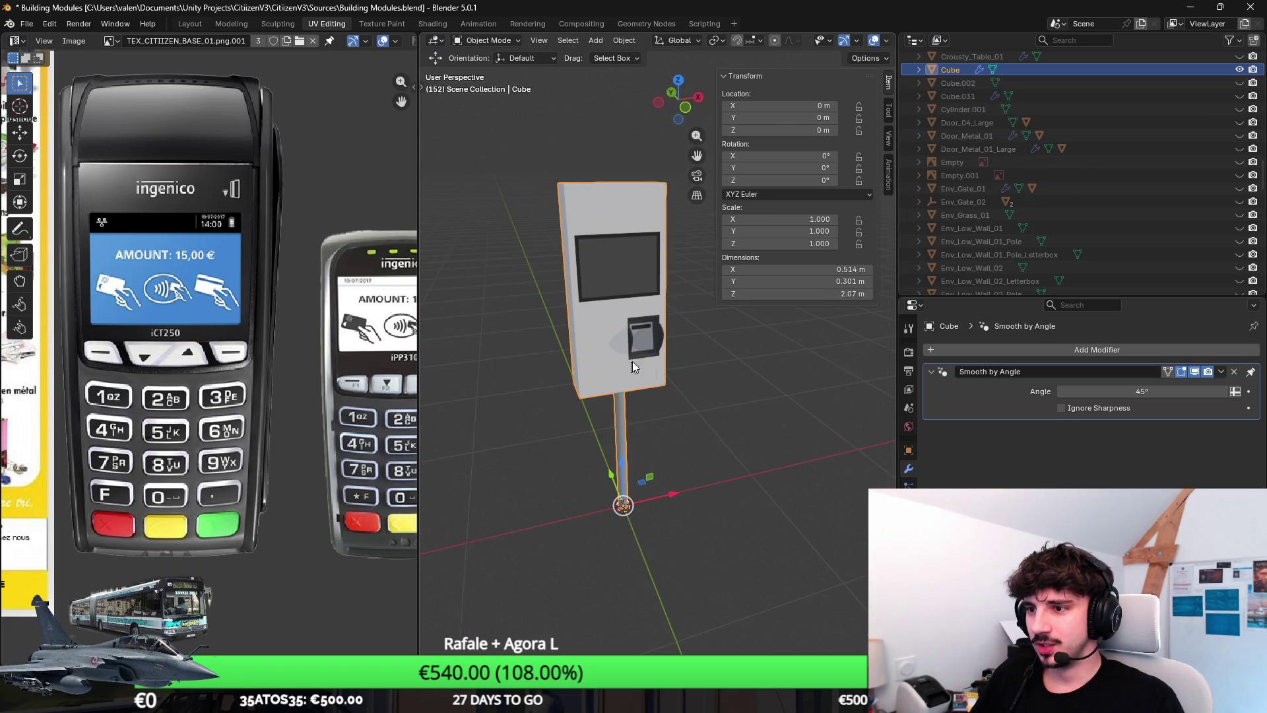
mouse_move(650, 698)
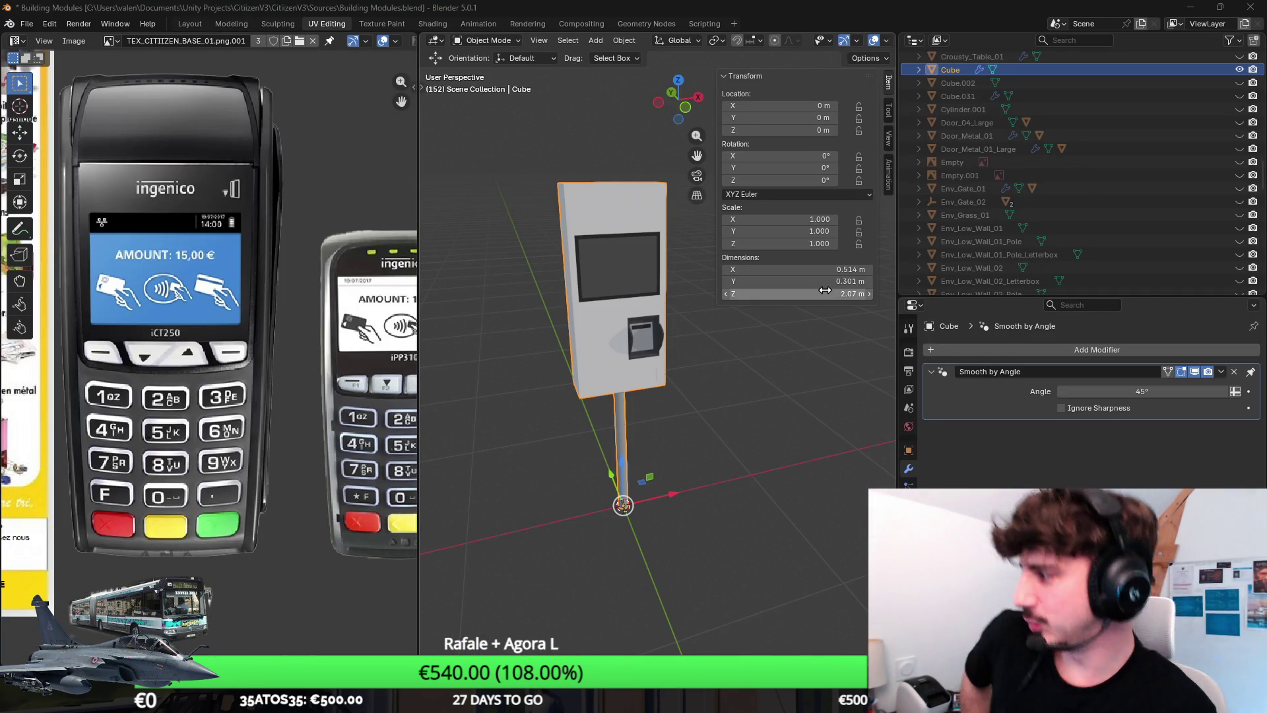
mouse_move(706, 292)
mouse_down()
mouse_move(599, 307)
mouse_move(660, 373)
mouse_move(615, 393)
mouse_move(663, 370)
mouse_up()
click(231, 23)
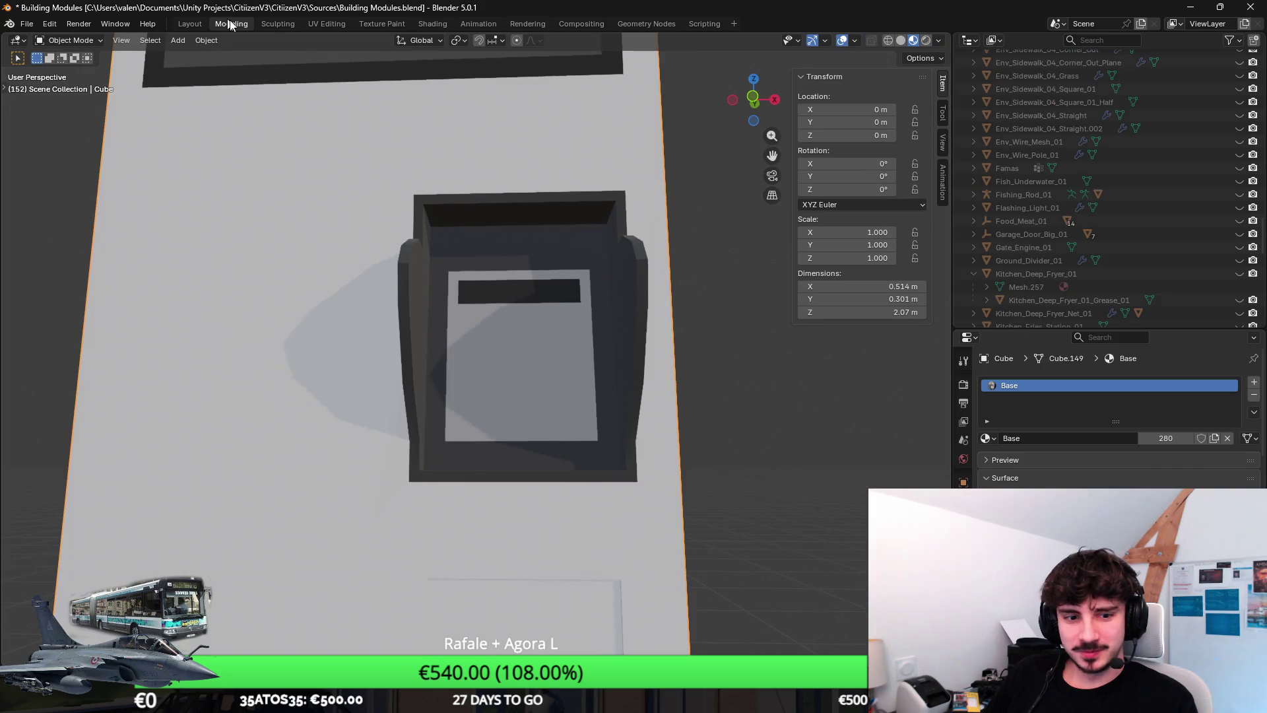
key(KP_Decimal)
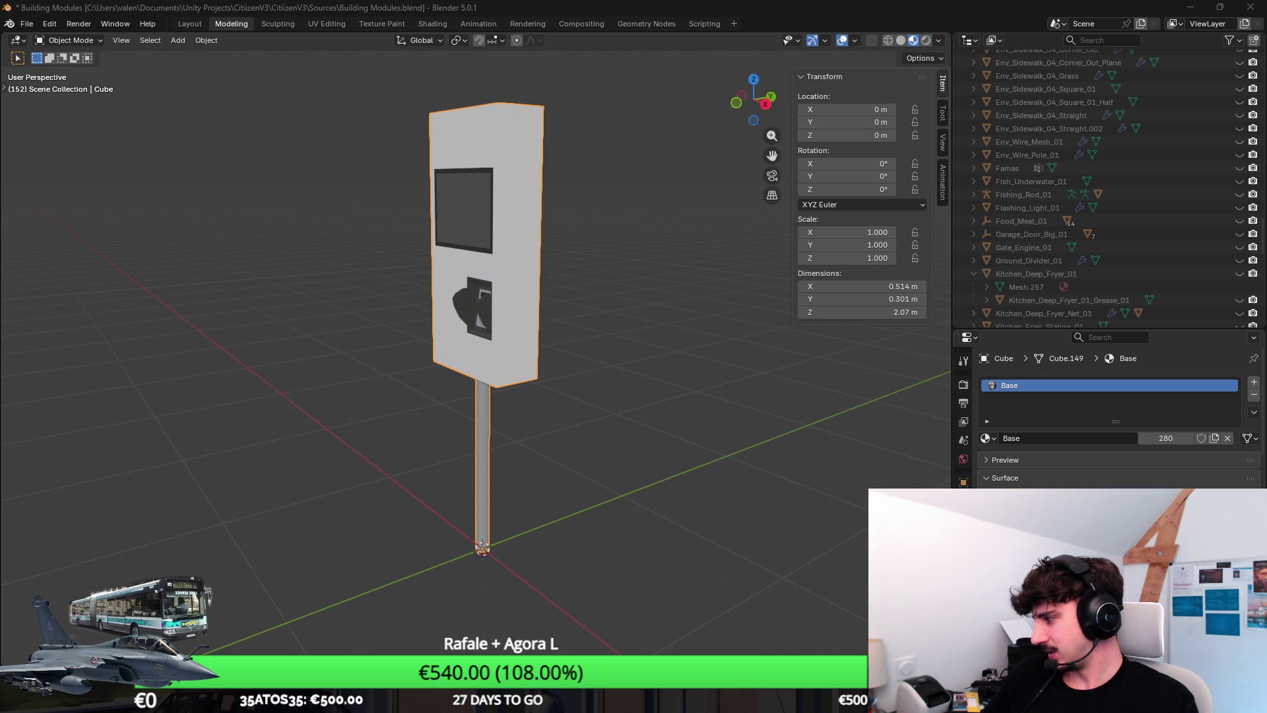
drag(382, 464, 498, 584)
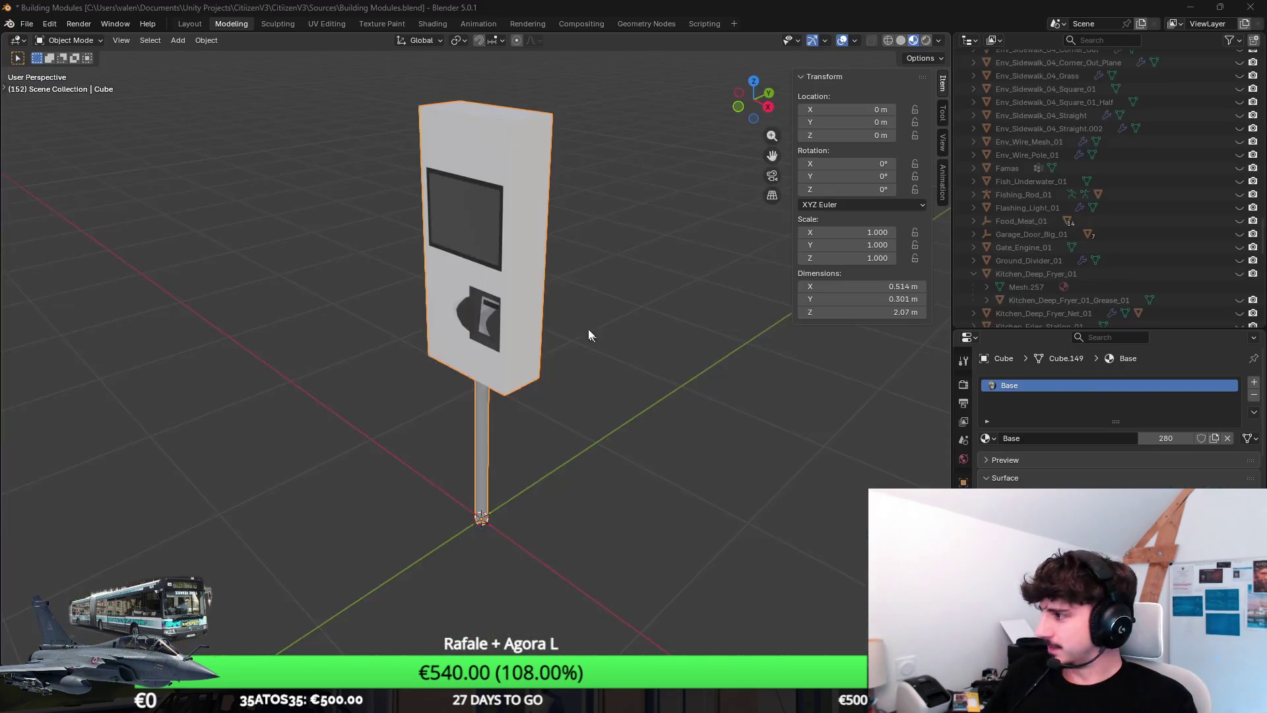
mouse_move(588, 329)
mouse_down()
mouse_move(328, 367)
mouse_move(421, 330)
mouse_move(495, 260)
mouse_move(566, 325)
mouse_move(554, 328)
mouse_move(611, 309)
mouse_move(557, 342)
mouse_move(591, 407)
mouse_up()
key(Tab)
Step: Move the selected kiosk edge about 4 cm along Y, then slide it across the pillar
key(g)
key(y)
click(600, 320)
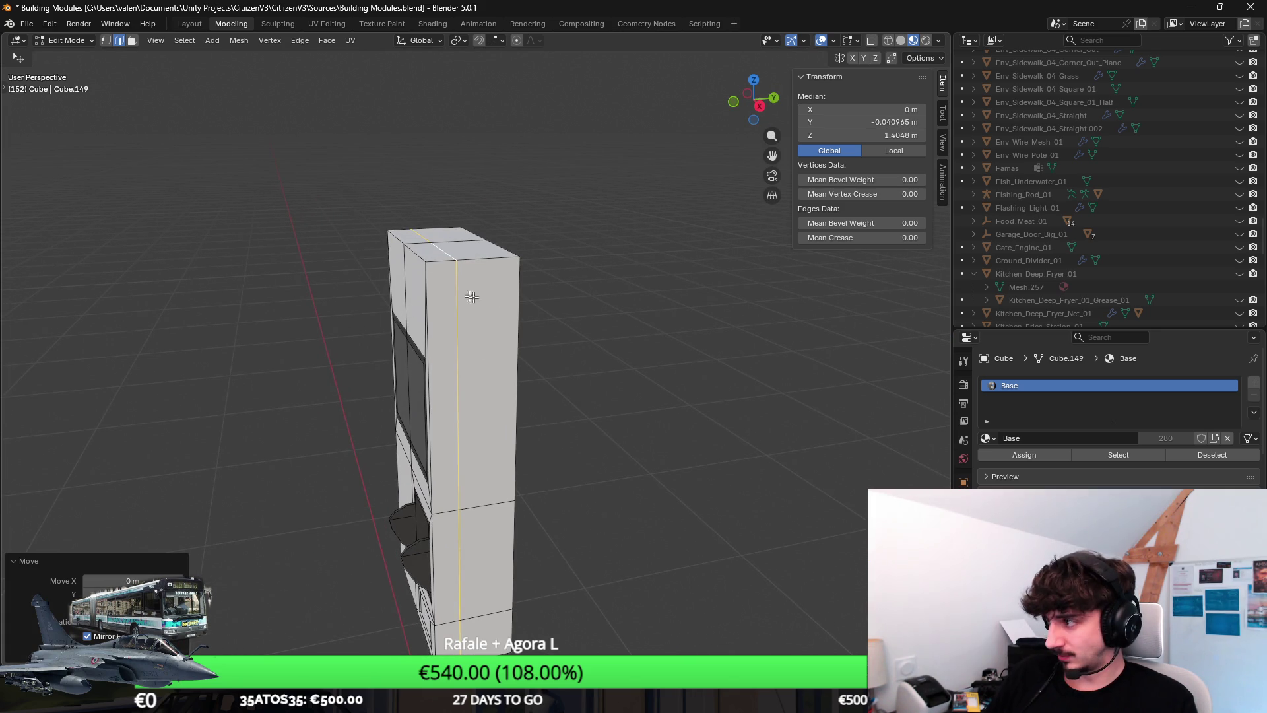
mouse_move(471, 297)
mouse_down()
mouse_move(557, 314)
mouse_move(497, 248)
mouse_move(533, 293)
mouse_up()
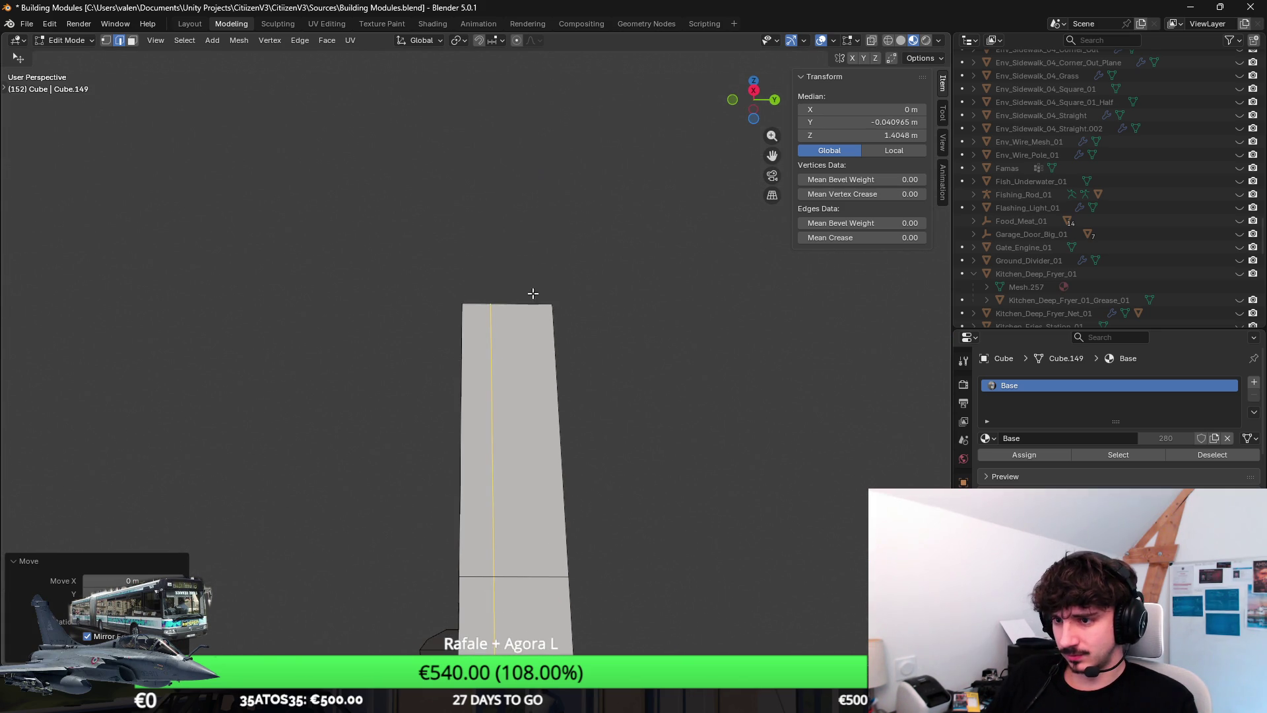
key(g)
key(g)
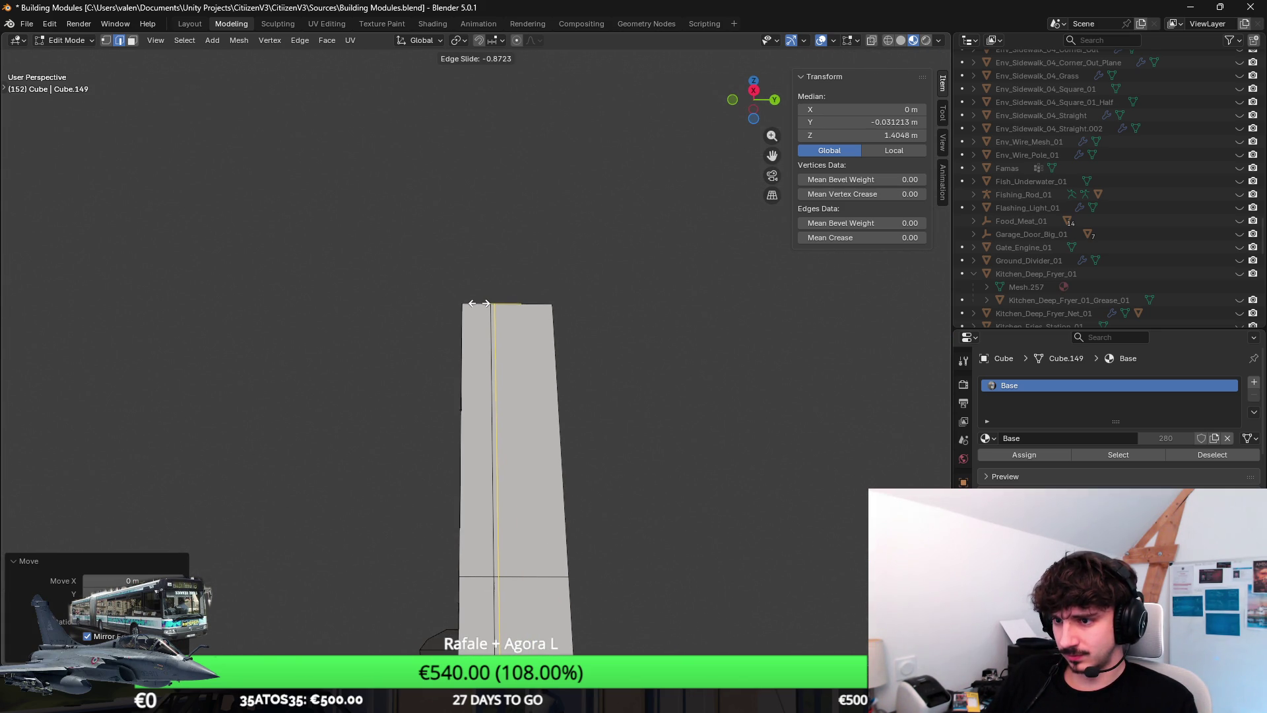
click(477, 302)
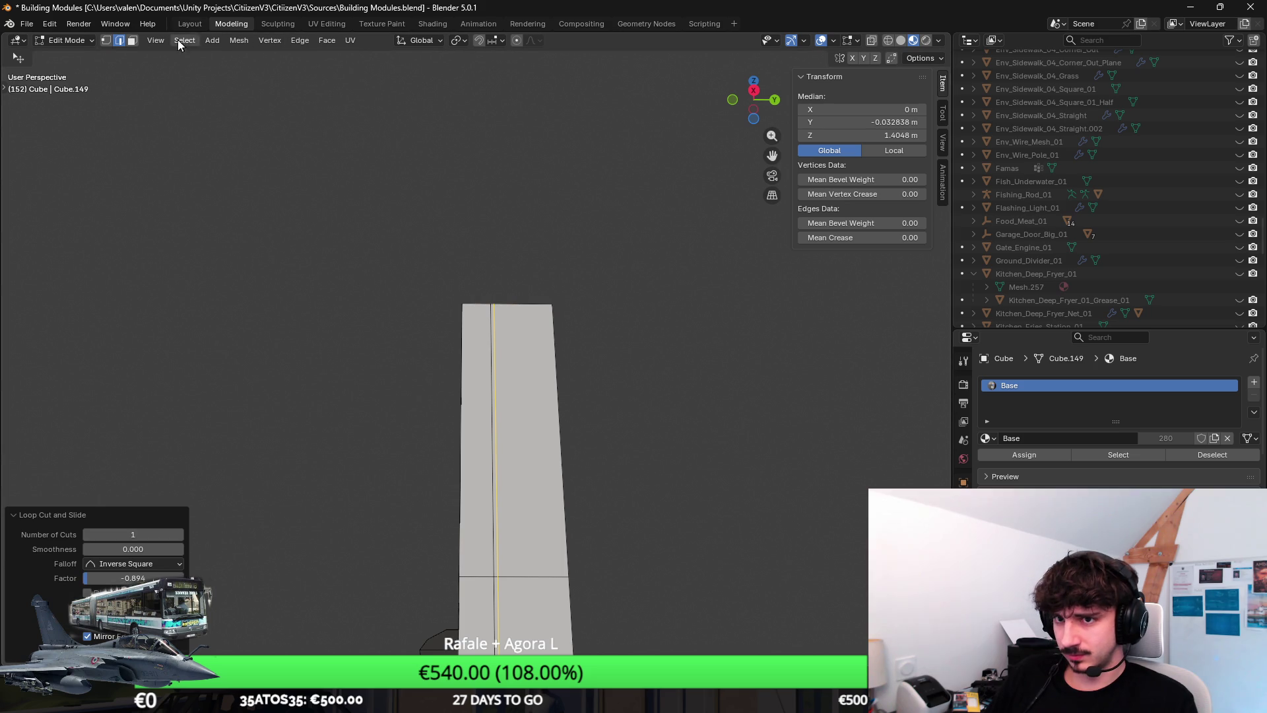
Step: In face select, pick the pillar faces and narrow the selection to the thin vertical seam strip
key(3)
scroll(405, 226, up, 2)
click(512, 274)
key(l)
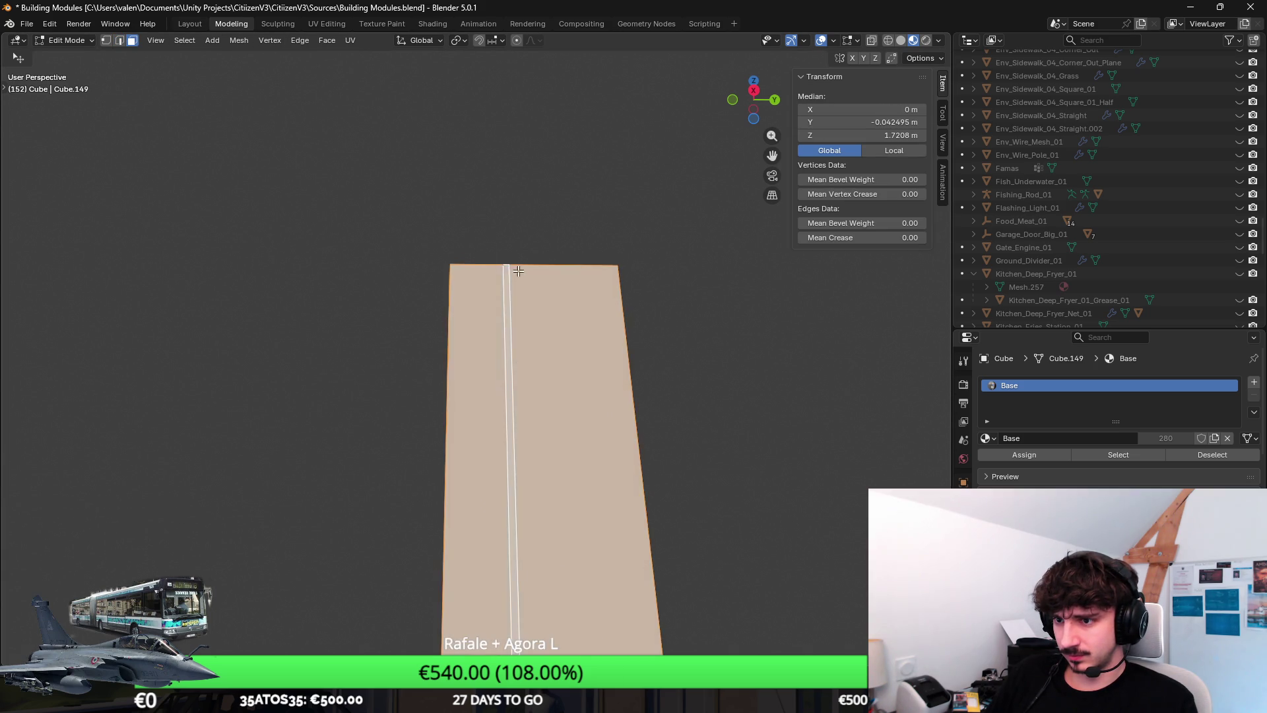
click(521, 159)
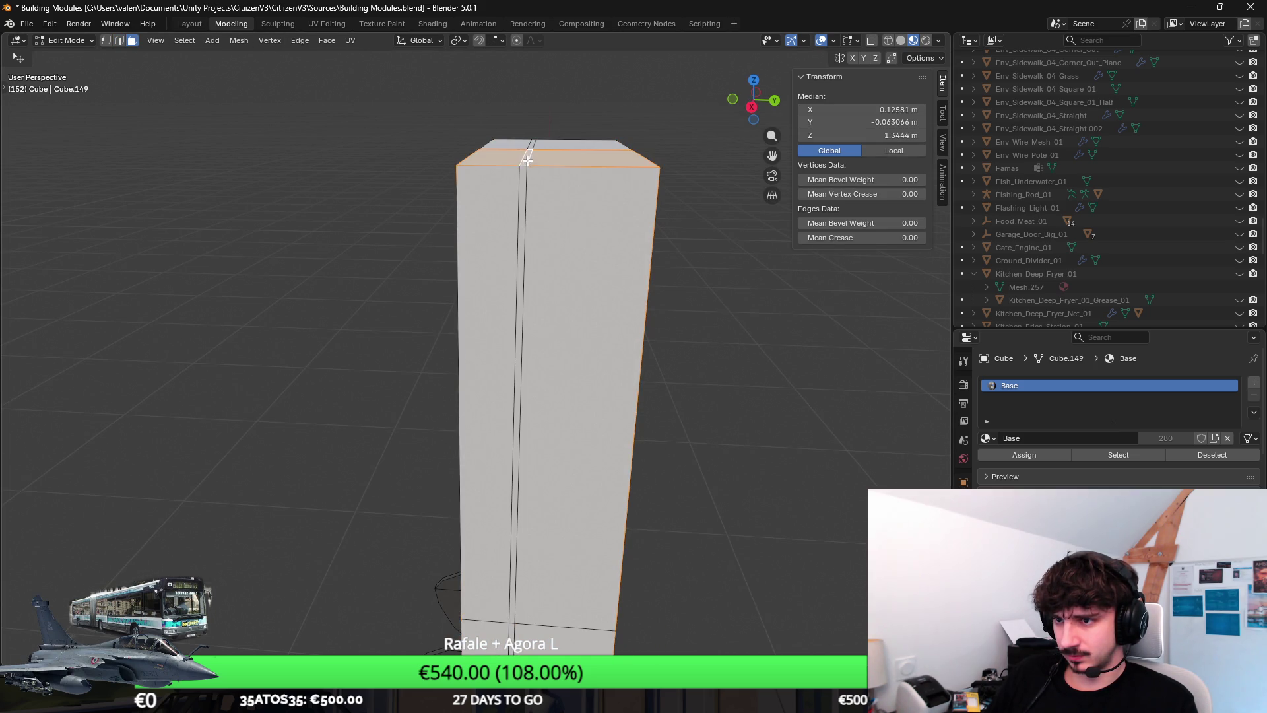
click(526, 165)
key(l)
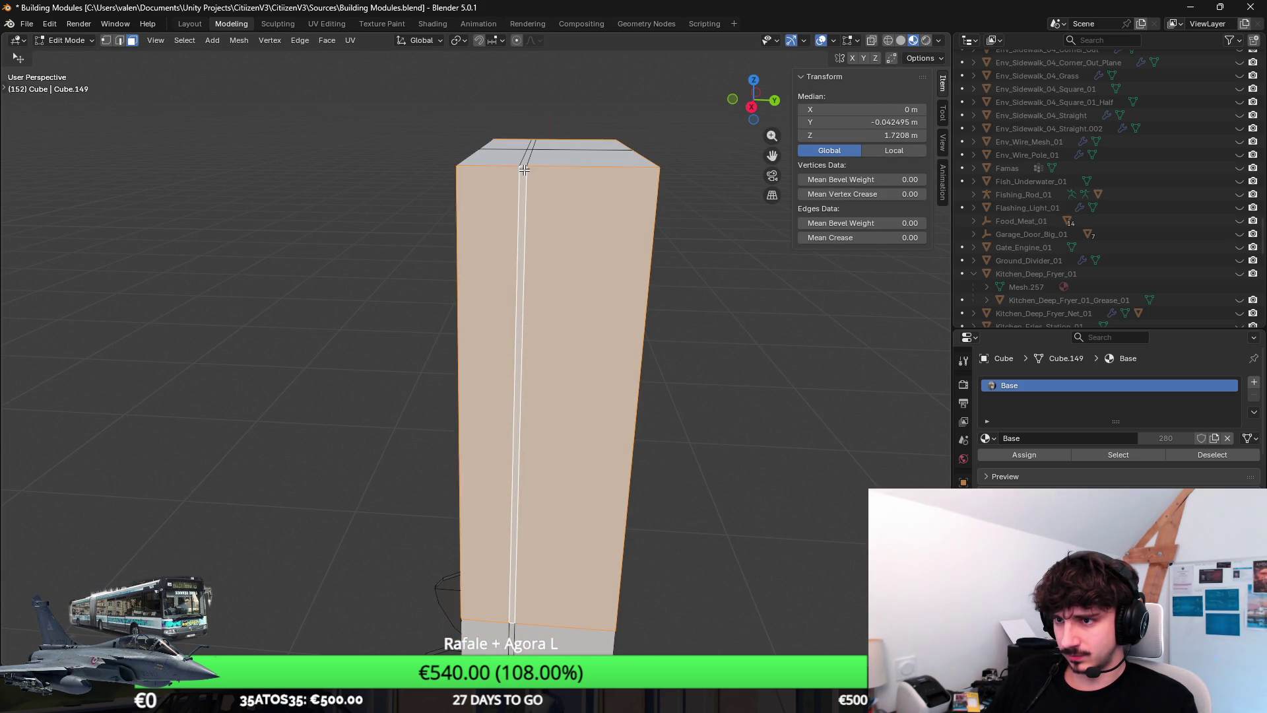
click(523, 169)
mouse_move(524, 169)
mouse_down()
mouse_move(602, 224)
mouse_move(633, 121)
mouse_move(620, 340)
mouse_move(575, 377)
mouse_move(639, 378)
mouse_move(576, 416)
mouse_move(568, 331)
mouse_move(587, 296)
mouse_up()
scroll(657, 374, up, 5)
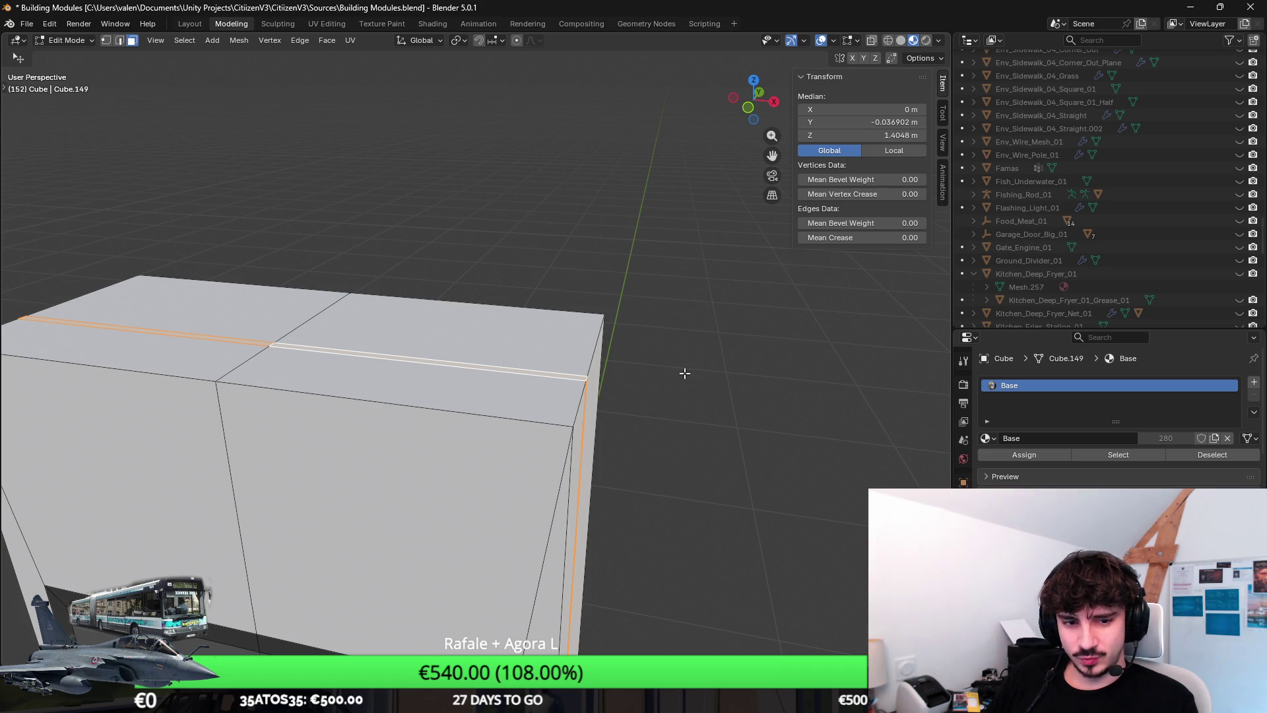
Step: Duplicate the seam strip in place and scale it down, then narrow it along X
key(g)
key(z)
key(z)
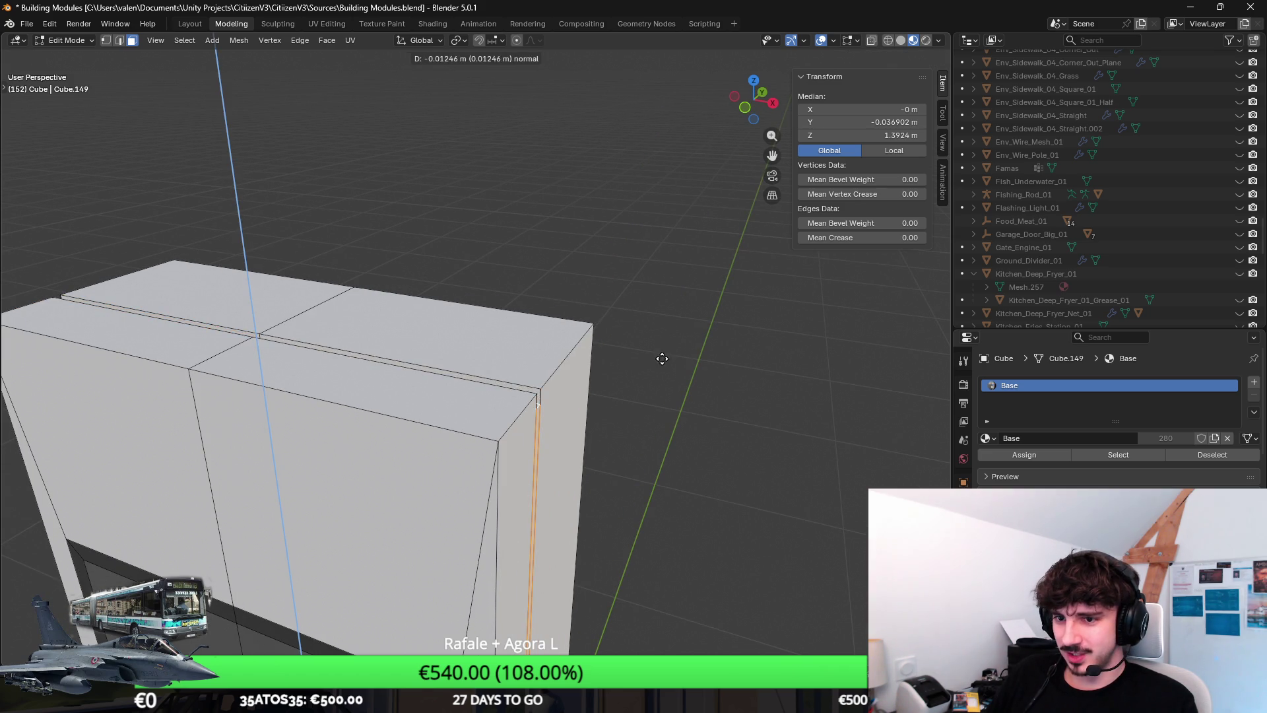
right_click(686, 349)
key(s)
click(692, 343)
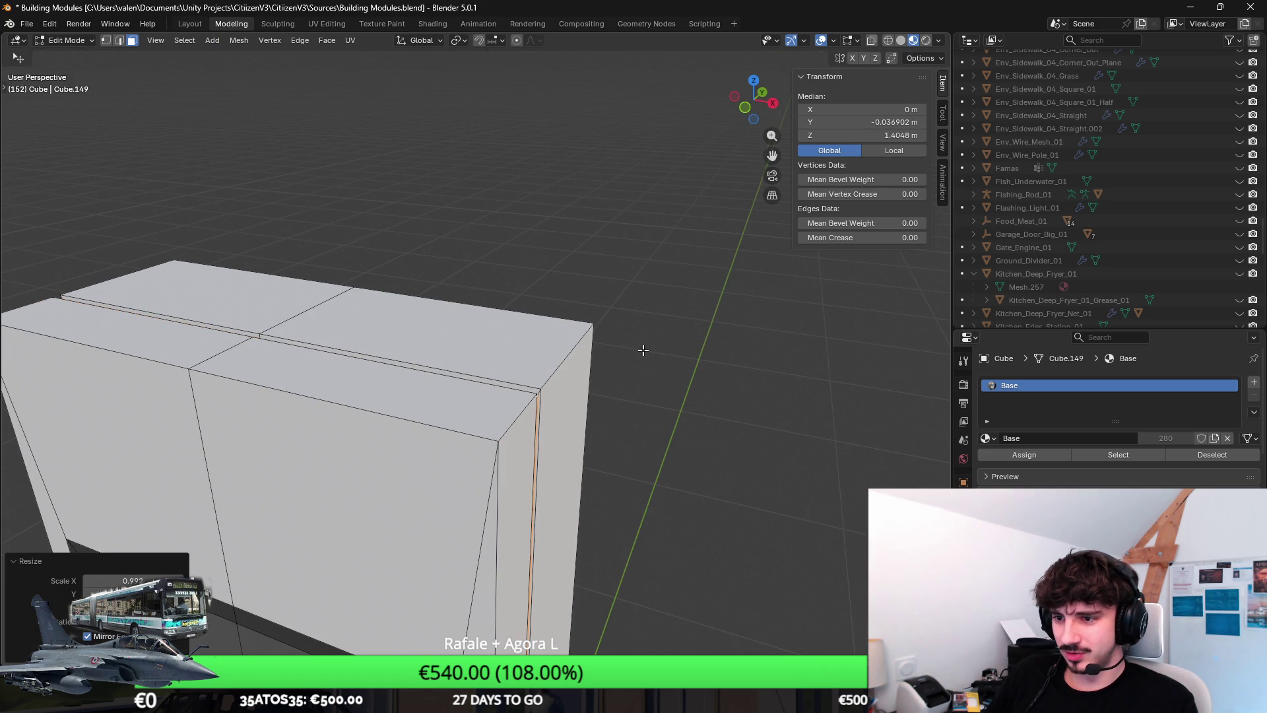
key(s)
key(x)
click(734, 395)
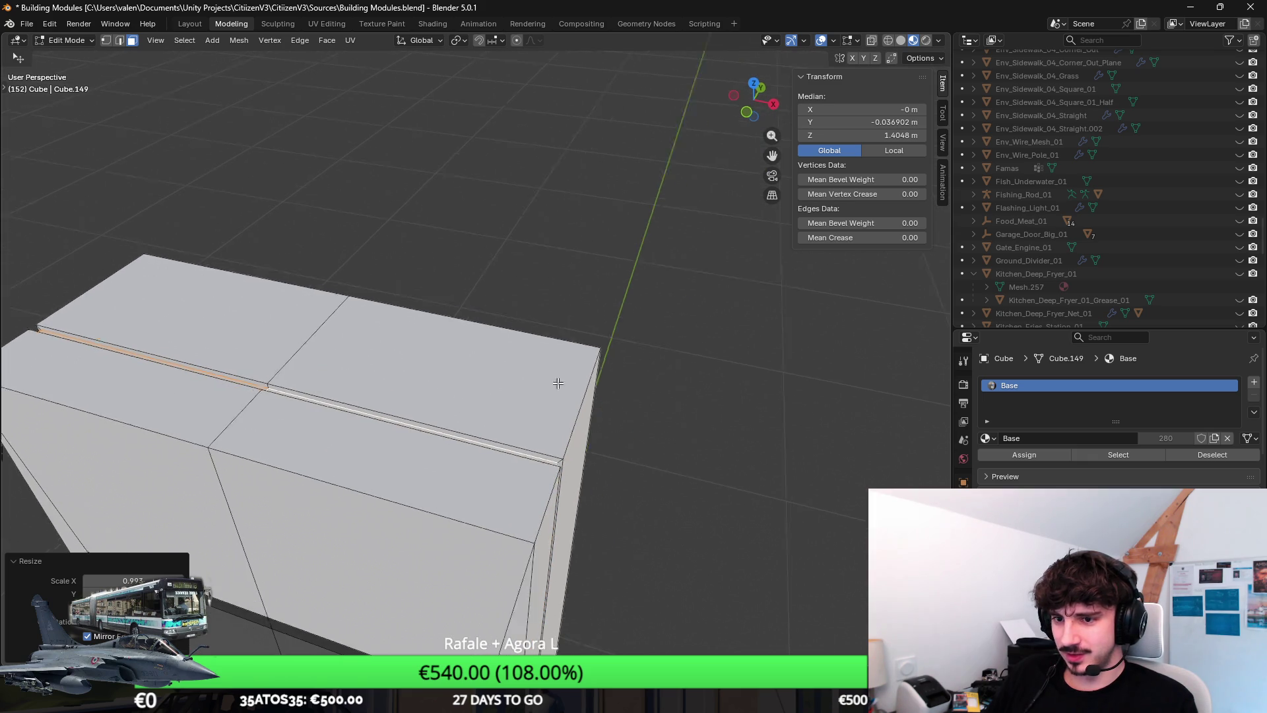
Step: Inspect the new groove and the window opening from the front in Object and Edit Mode
key(Tab)
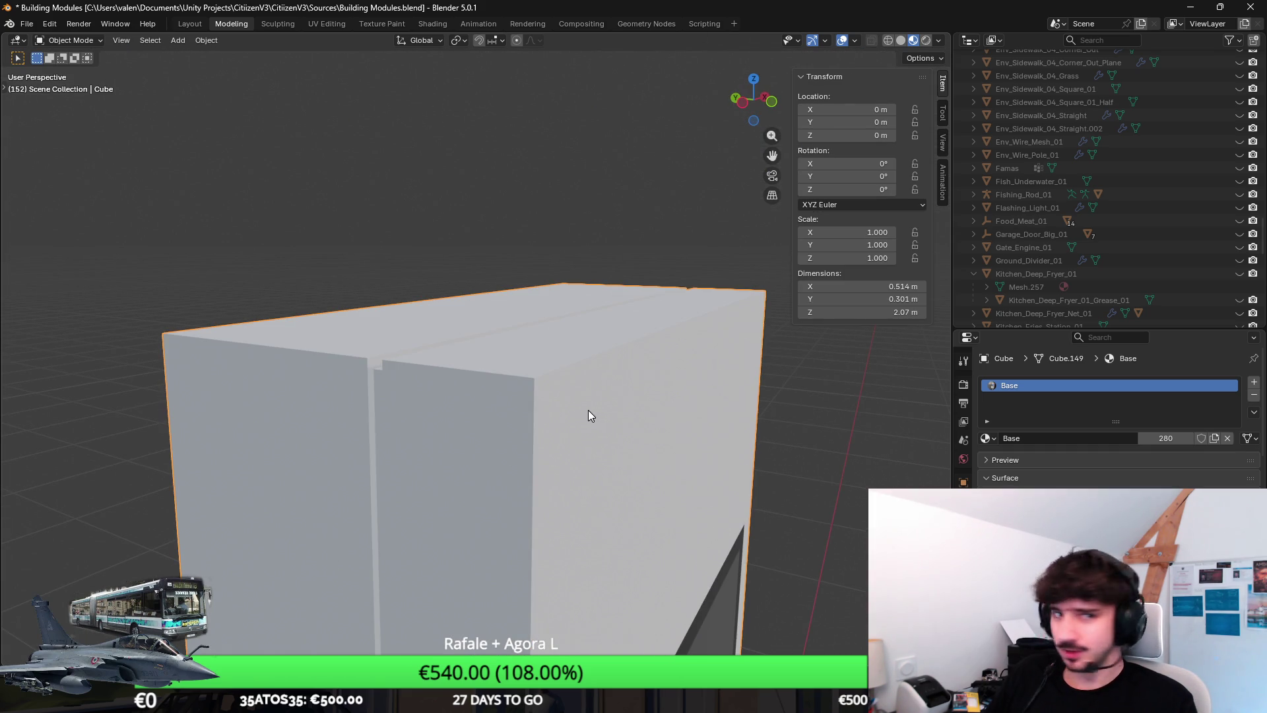
mouse_move(588, 409)
mouse_down()
mouse_move(556, 393)
mouse_move(737, 423)
mouse_up()
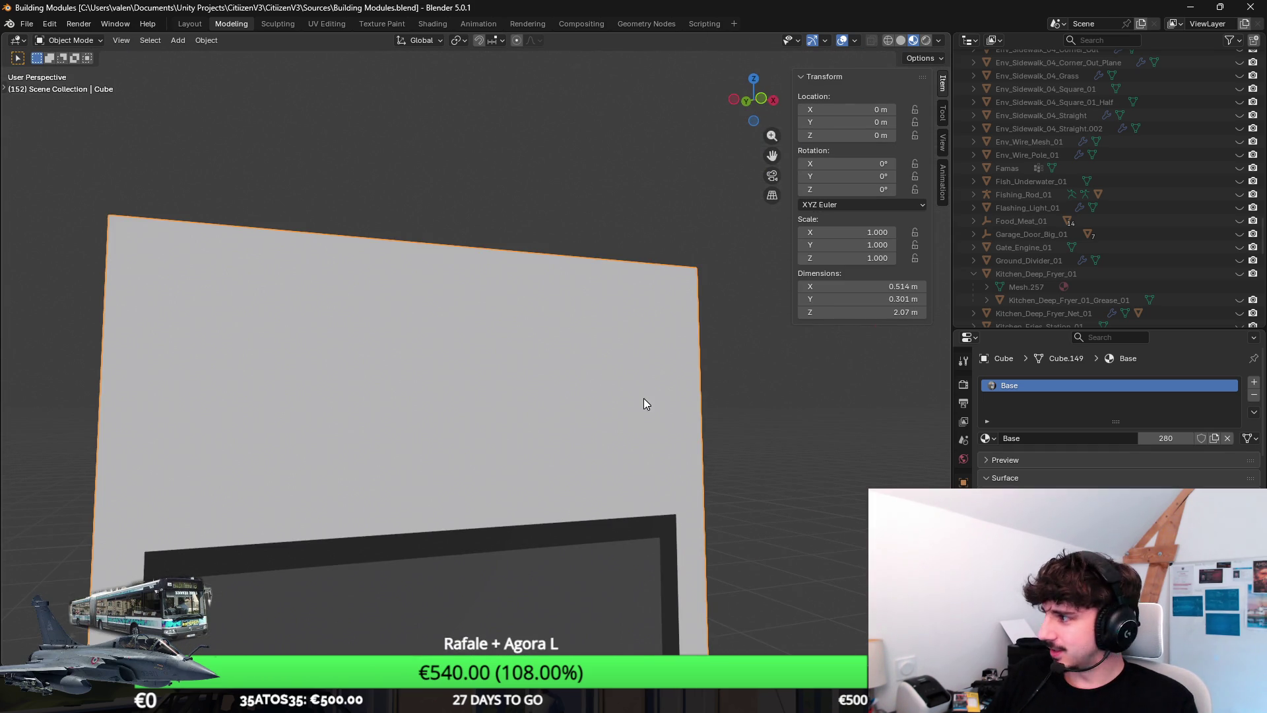
mouse_move(644, 398)
mouse_down()
mouse_move(456, 386)
mouse_move(516, 372)
mouse_up()
key(Tab)
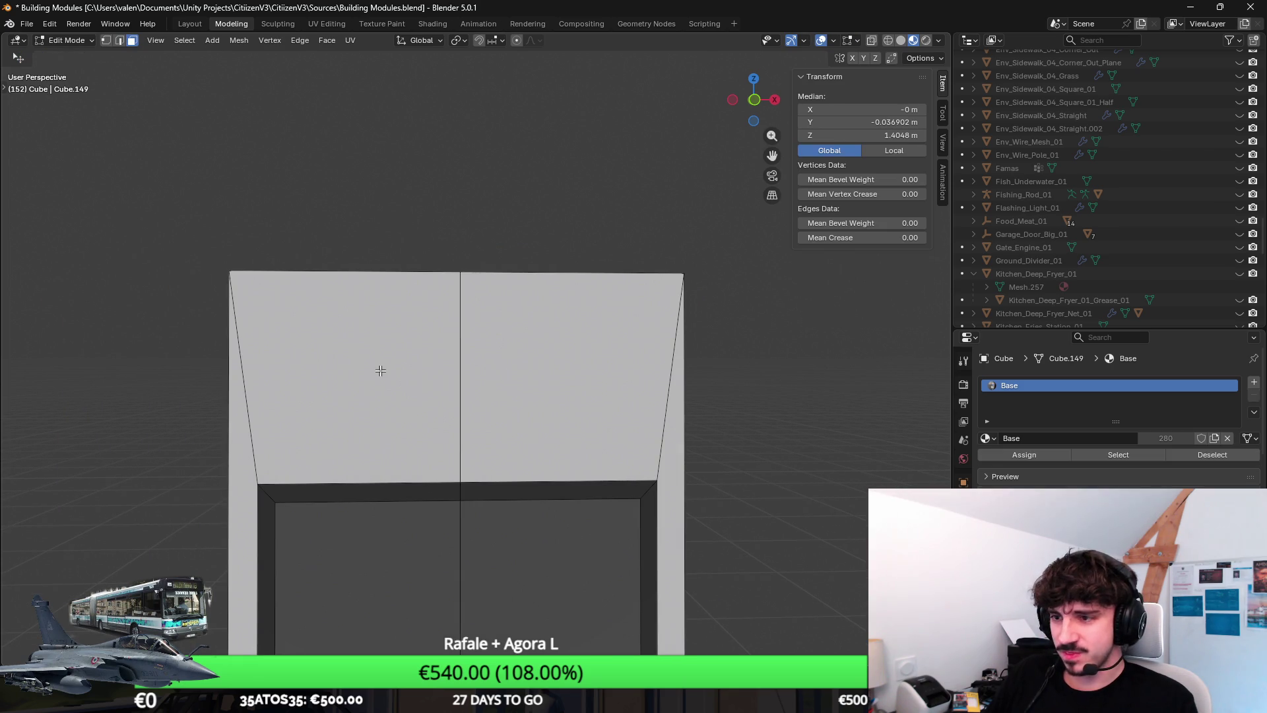
drag(380, 370, 477, 345)
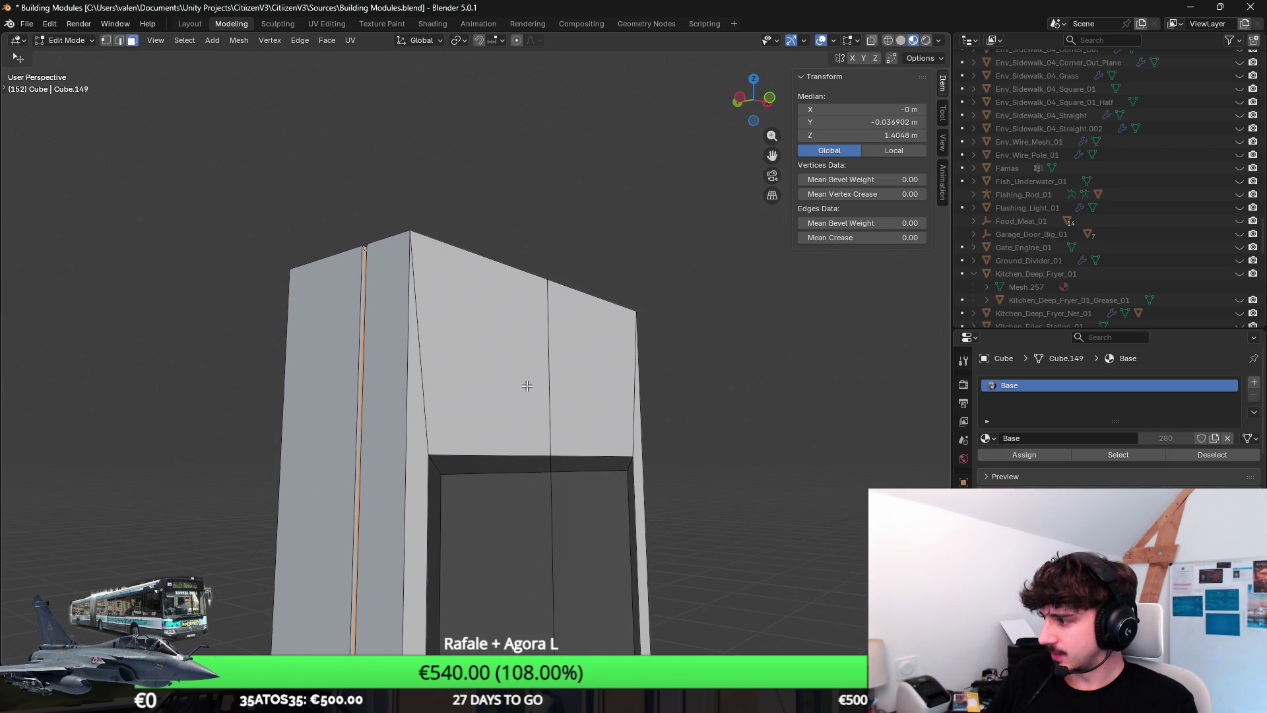
mouse_move(628, 429)
mouse_down()
mouse_move(605, 297)
mouse_move(522, 382)
mouse_move(472, 388)
mouse_move(525, 378)
mouse_move(521, 396)
mouse_up()
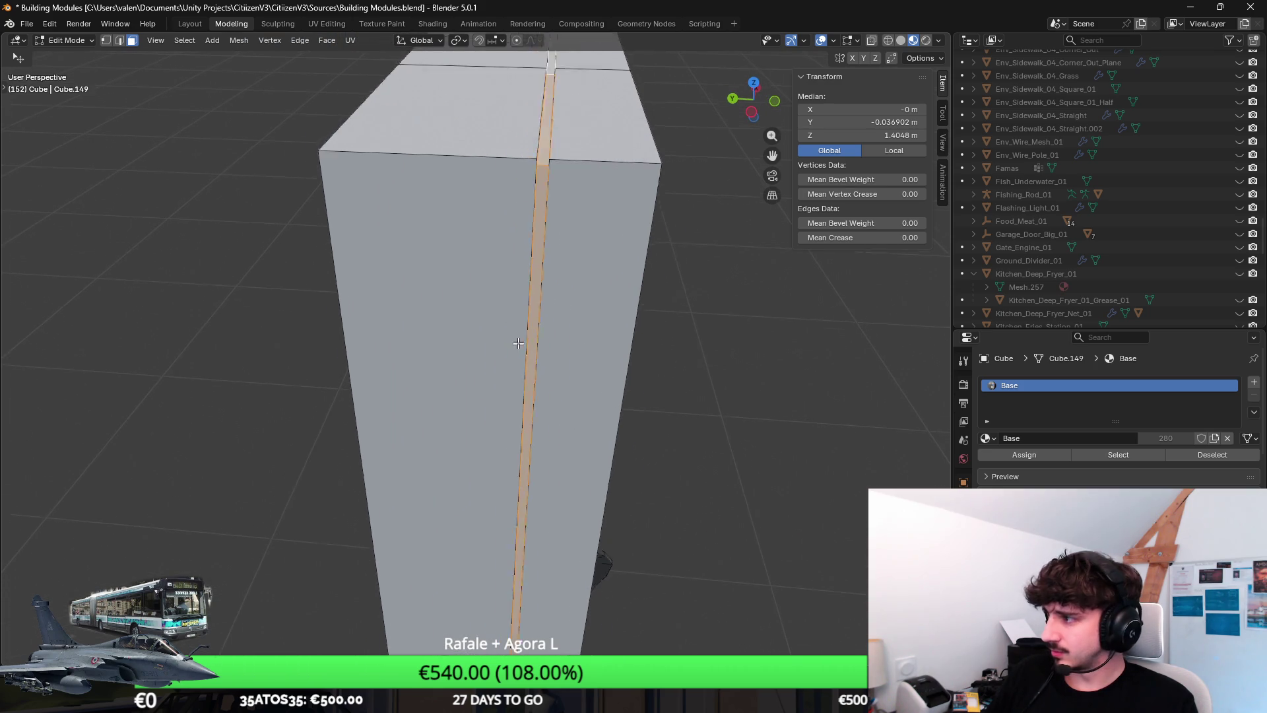
Step: In edge select, pick the bottom edges of the kiosk body
click(594, 395)
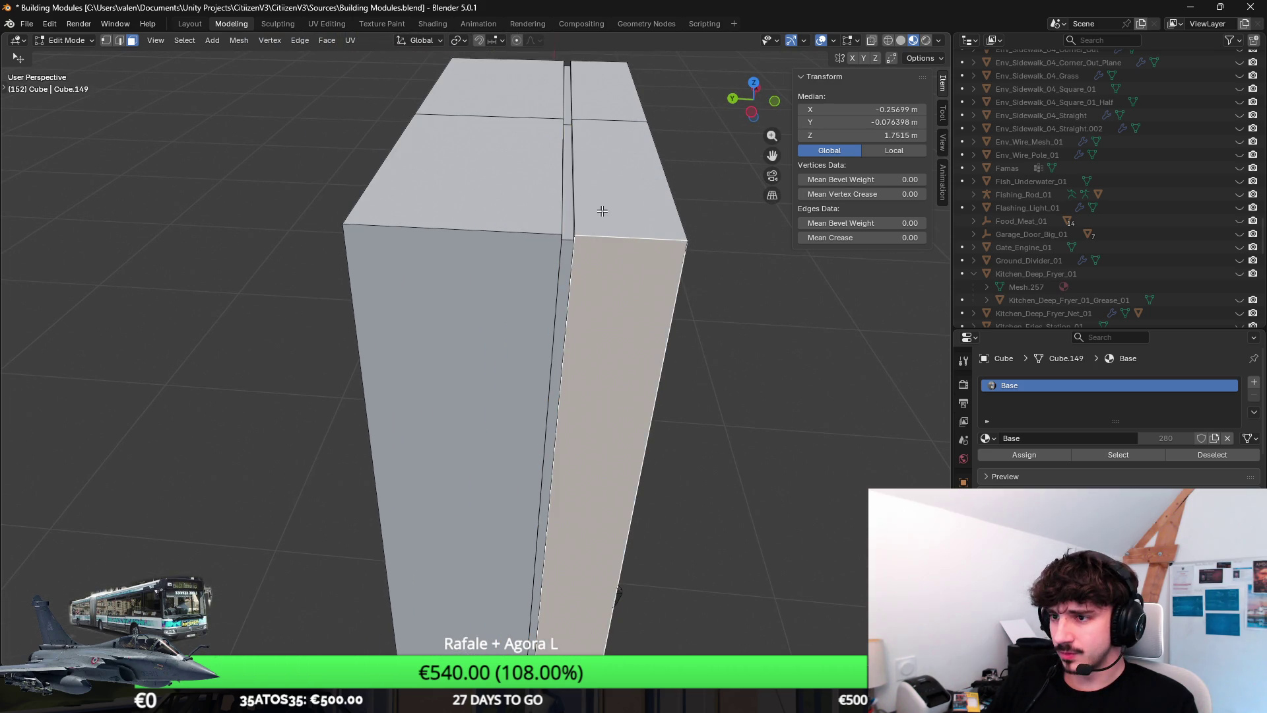
click(120, 40)
click(502, 228)
mouse_move(501, 227)
mouse_down()
mouse_move(701, 233)
mouse_move(422, 142)
mouse_move(506, 238)
mouse_up()
click(396, 140)
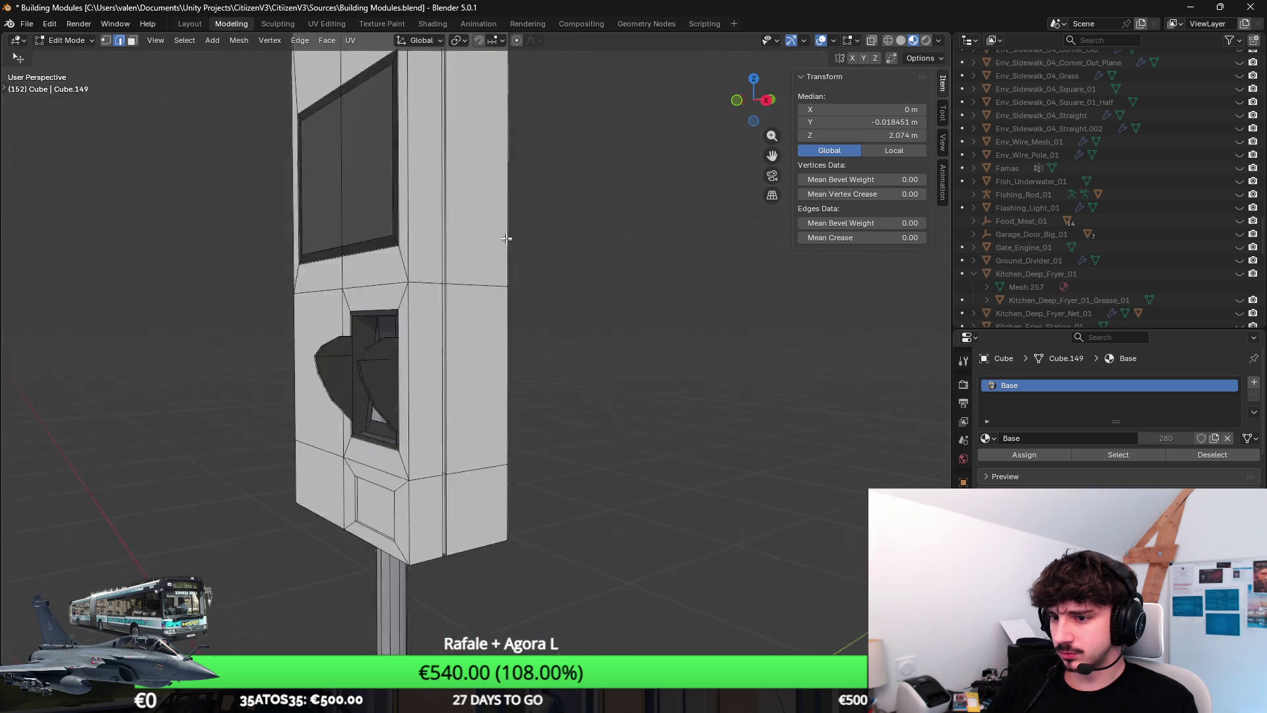
scroll(506, 238, down, 3)
click(400, 634)
mouse_move(267, 430)
mouse_down()
mouse_move(665, 374)
mouse_move(423, 589)
mouse_up()
click(531, 572)
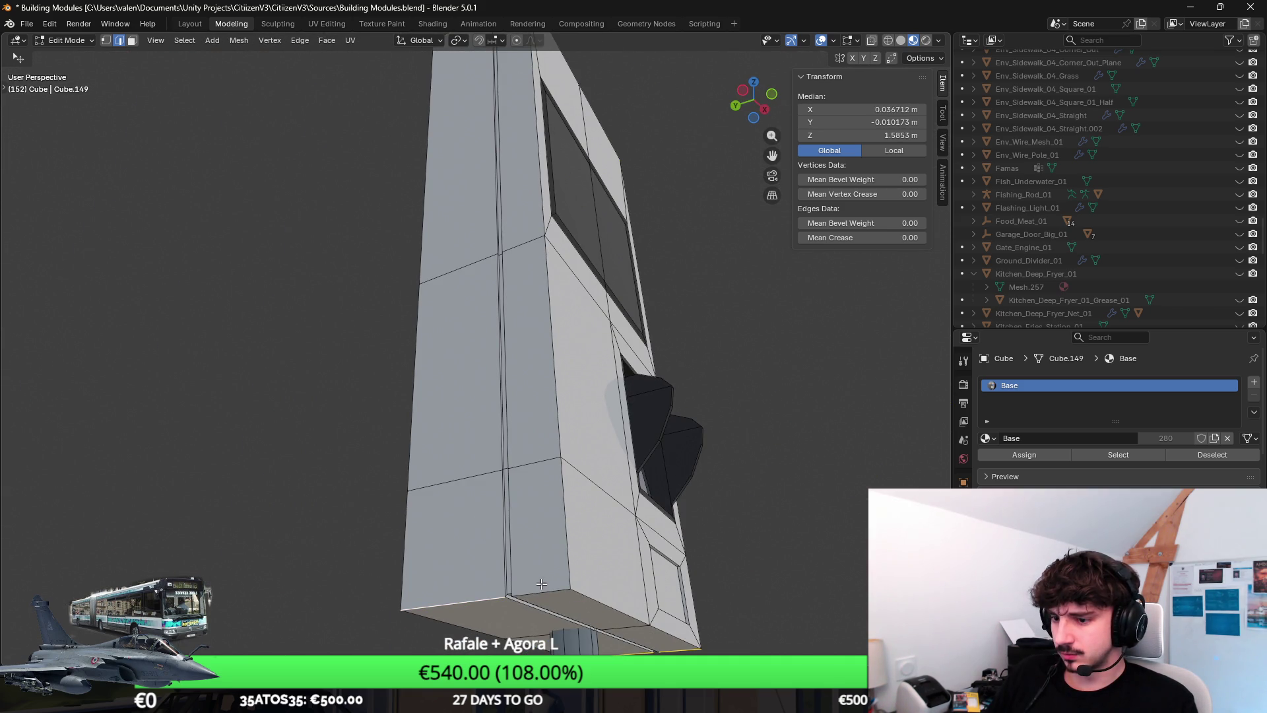
click(541, 583)
drag(598, 468, 769, 316)
Step: Bevel the bottom edges by about 0.004 m with one segment and review the kiosk
key(ctrl+b)
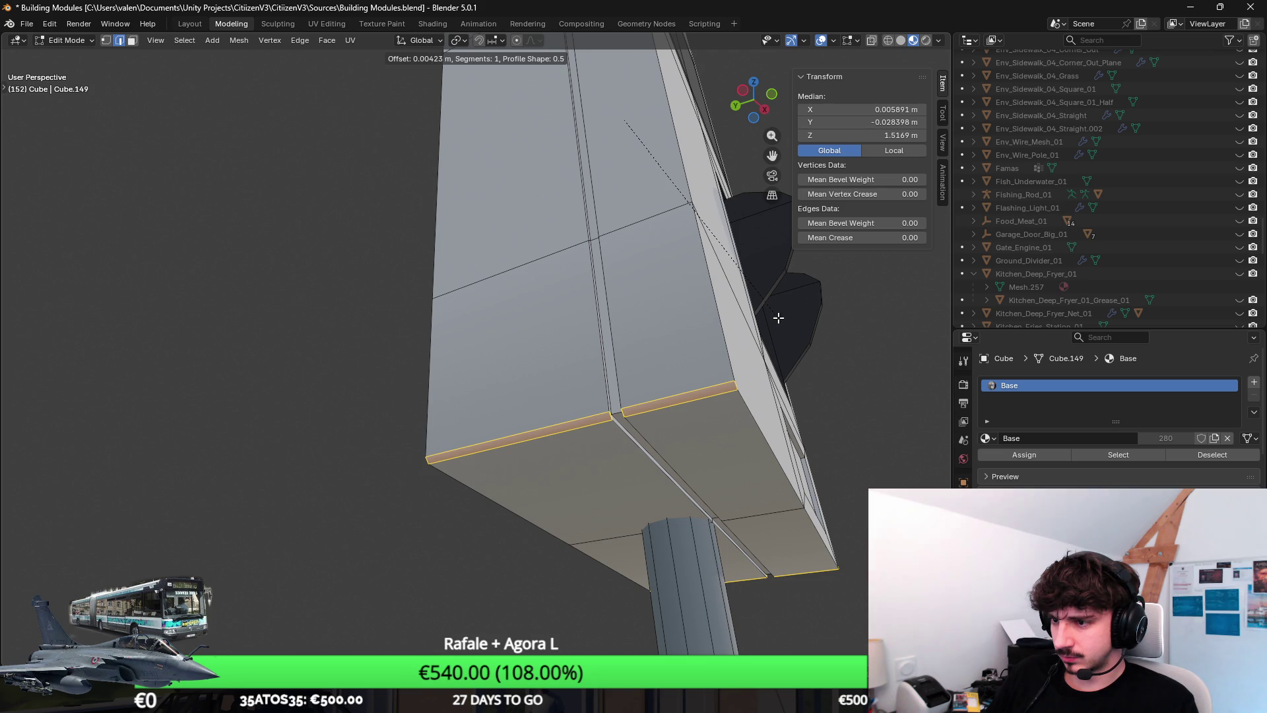
click(778, 317)
key(Tab)
scroll(682, 362, up, 5)
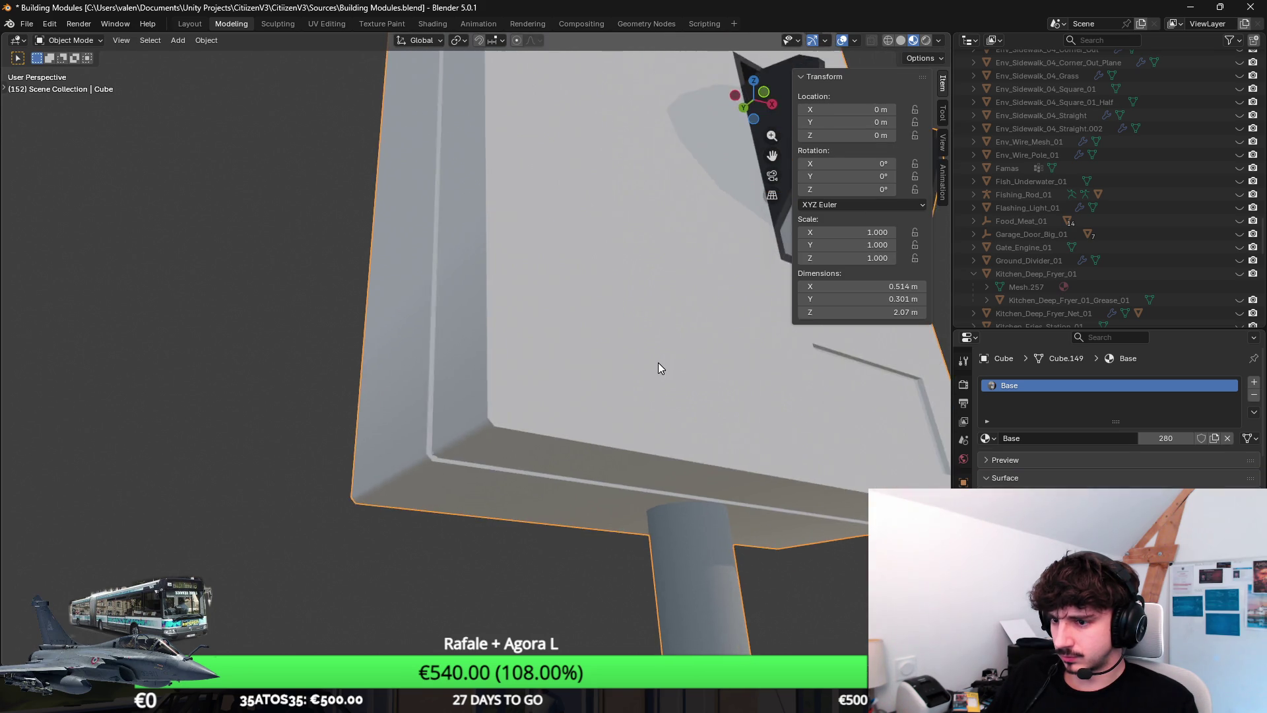
scroll(658, 368, down, 8)
drag(405, 322, 449, 341)
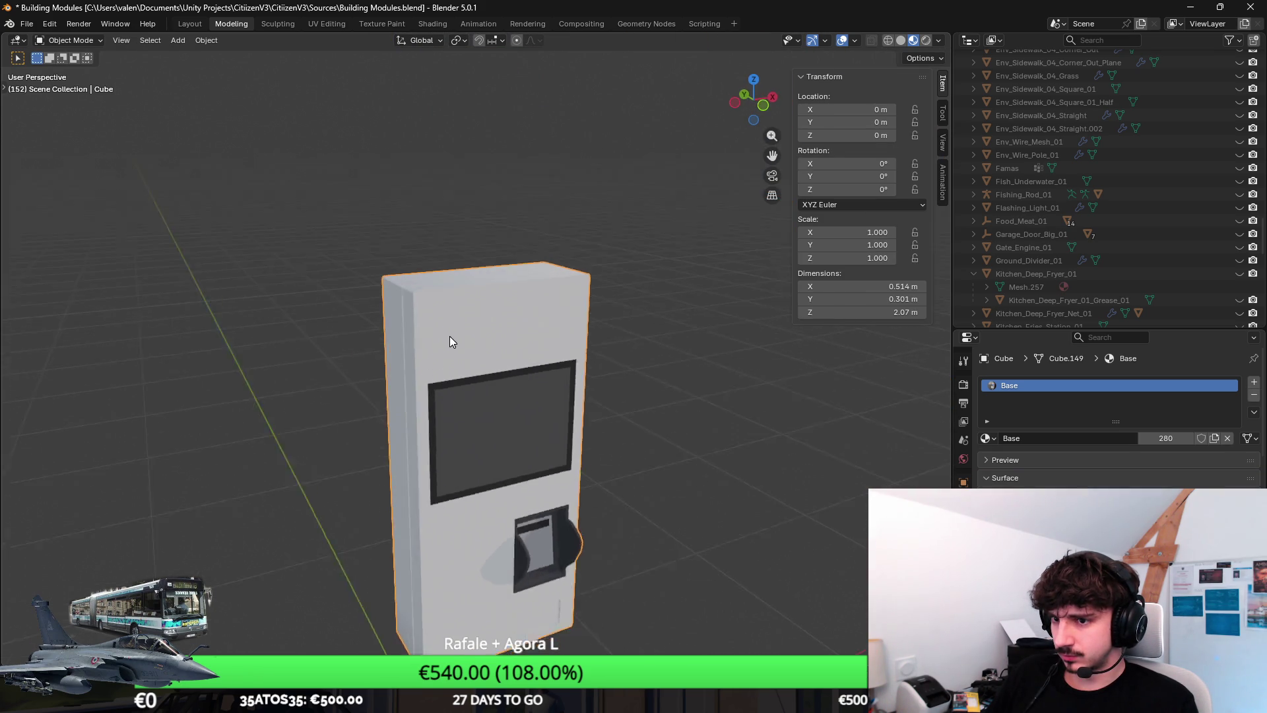
scroll(450, 341, up, 6)
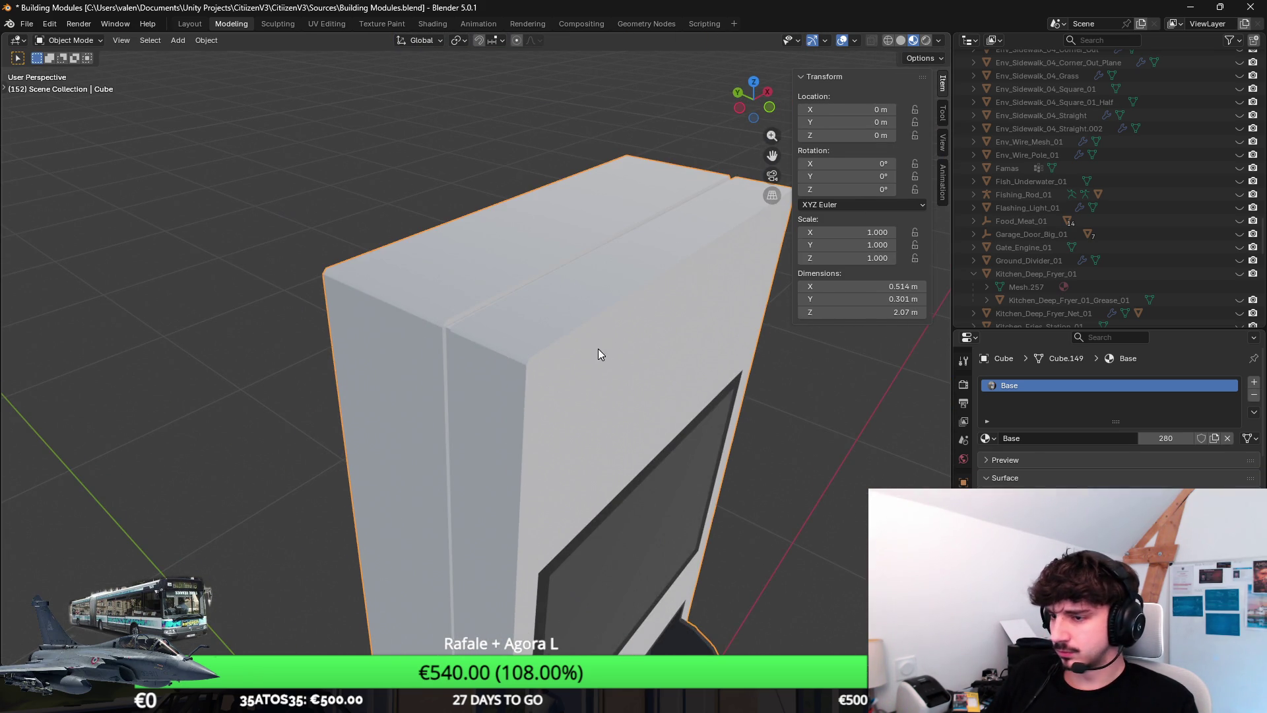
Step: Extrude the slab's selected faces along their normals by about 0.0017 m
key(Tab)
key(3)
click(597, 355)
mouse_move(598, 355)
mouse_down()
mouse_move(670, 303)
mouse_move(587, 348)
mouse_up()
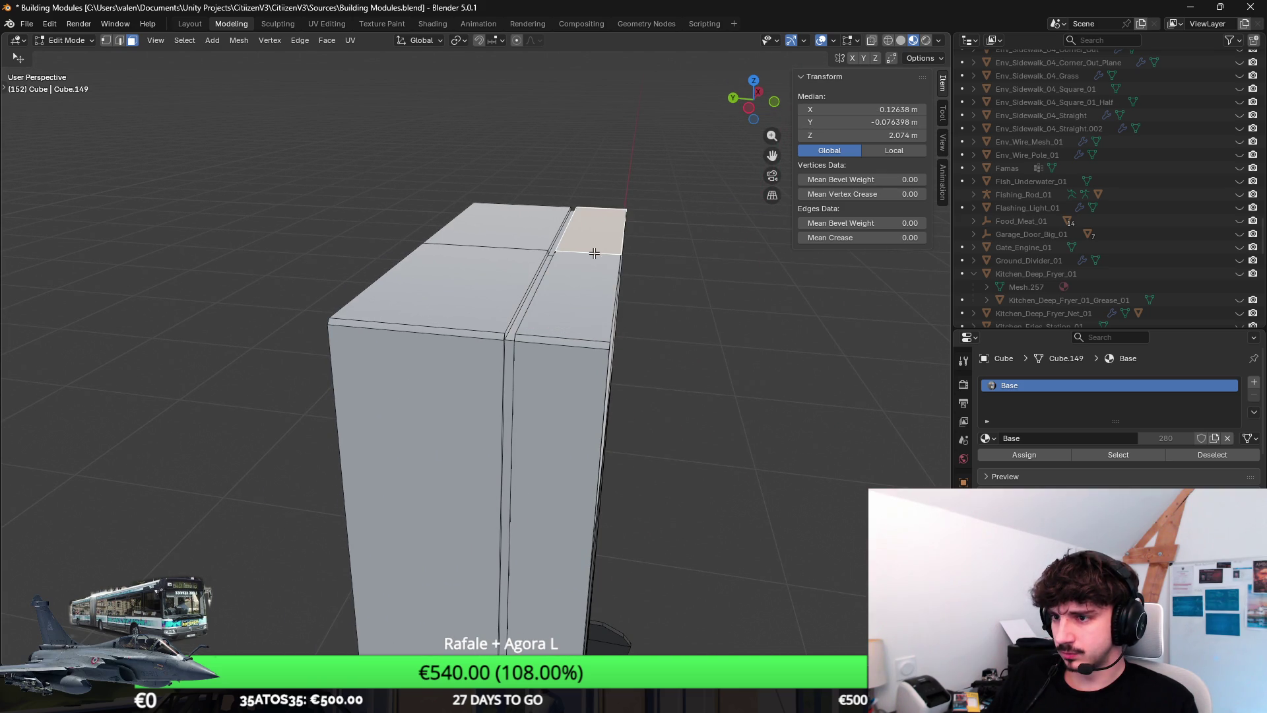
click(595, 259)
mouse_move(601, 264)
mouse_down()
mouse_move(388, 301)
mouse_move(495, 349)
mouse_move(524, 285)
mouse_move(640, 259)
mouse_up()
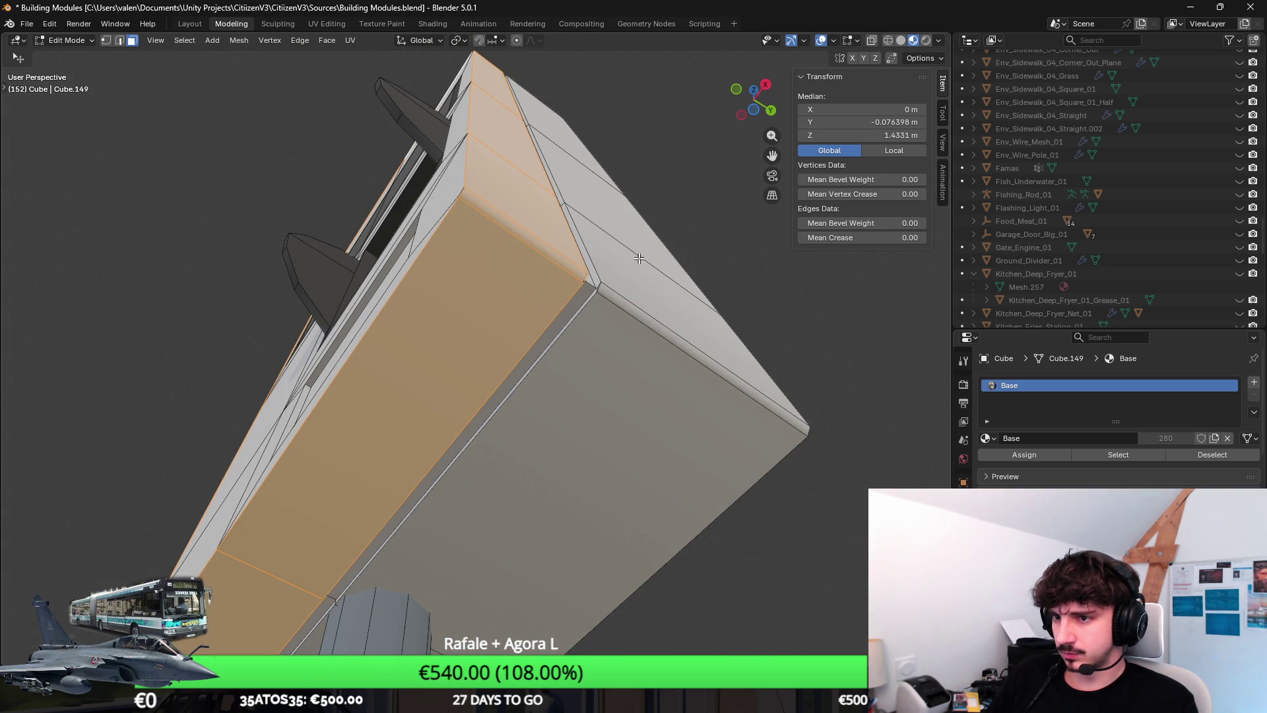
key(alt+e)
click(642, 269)
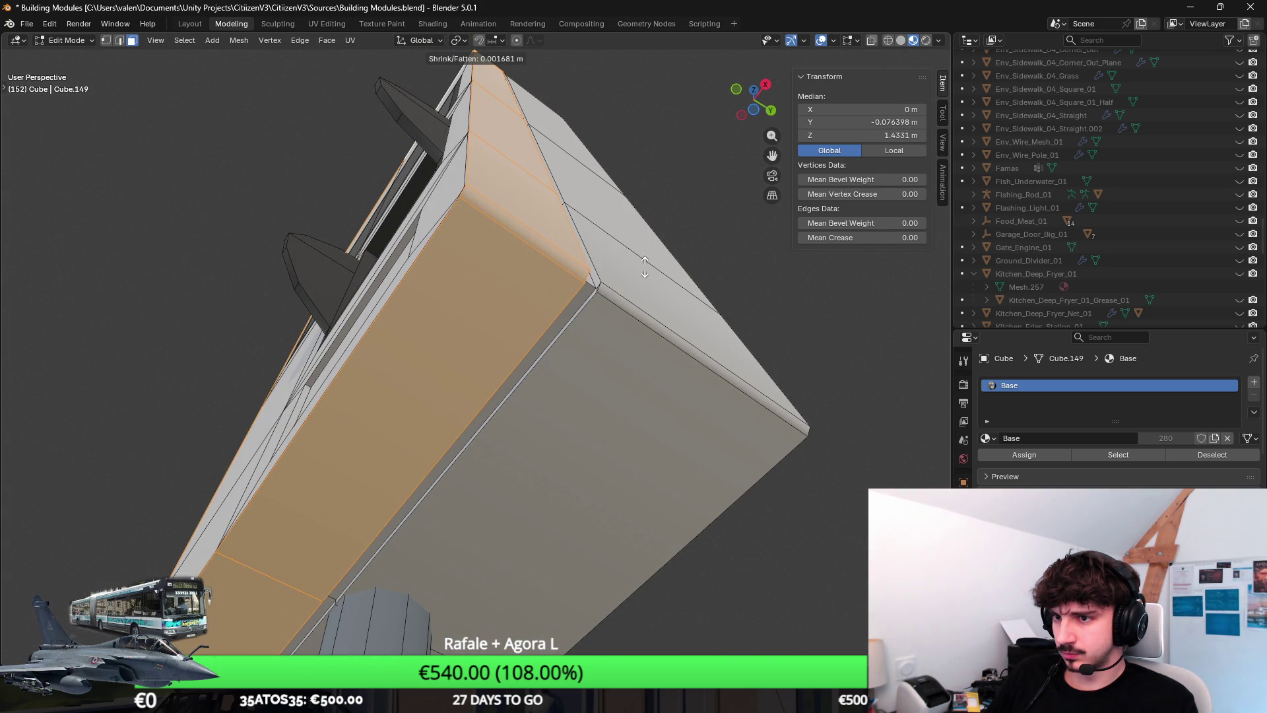
click(646, 266)
mouse_move(645, 266)
mouse_down()
mouse_move(689, 288)
mouse_move(710, 330)
mouse_up()
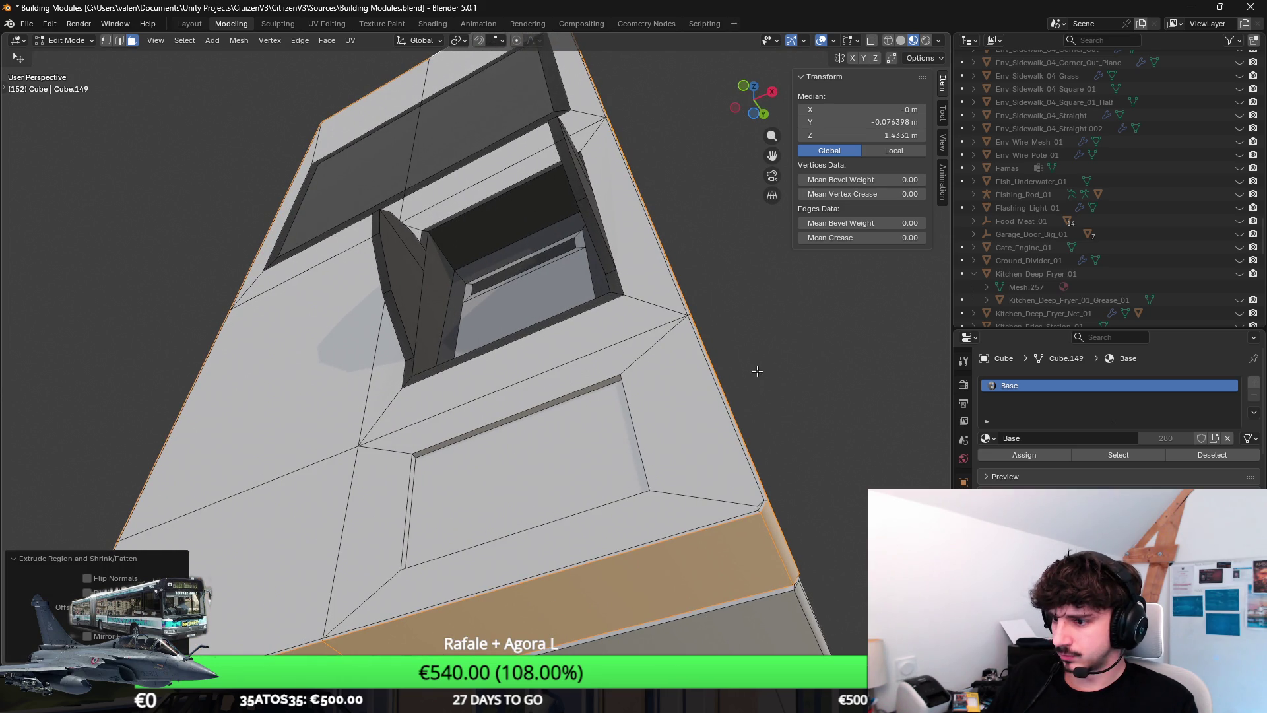
Step: In the UV Editing layout, nudge the kiosk side face's UVs slightly left on the palette, then frame the face
click(326, 23)
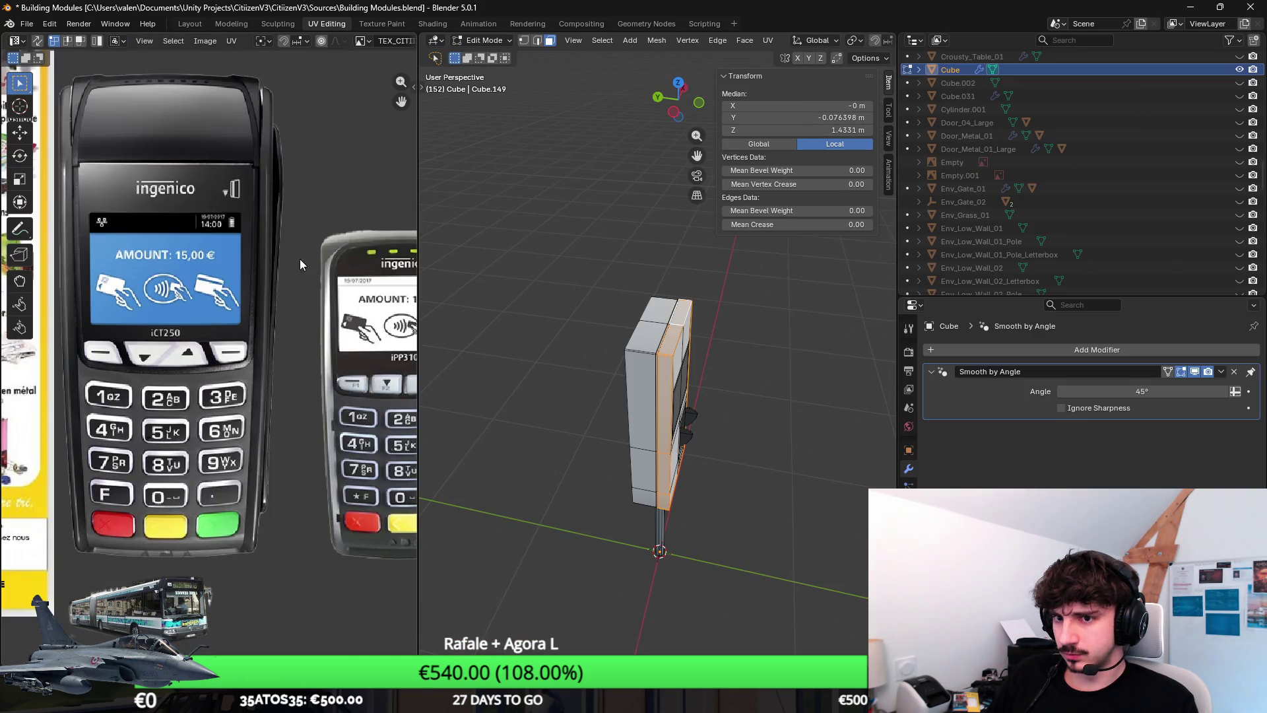
scroll(286, 319, down, 5)
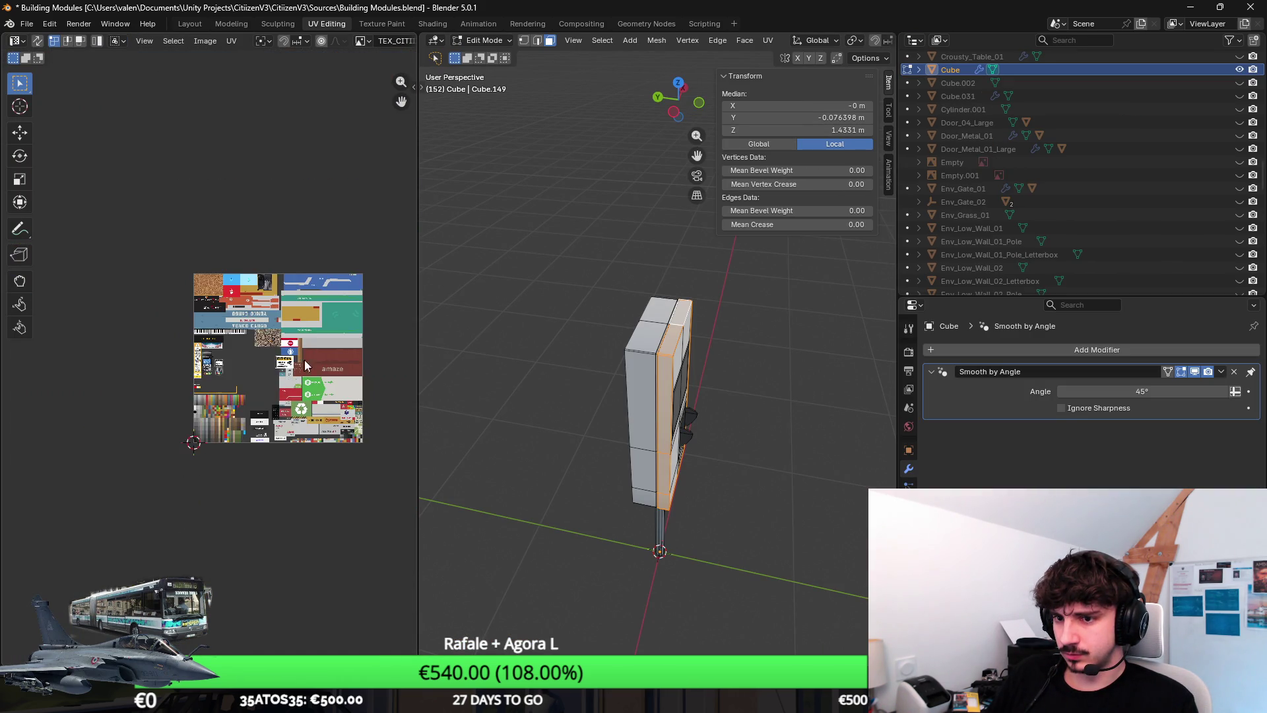
scroll(304, 359, up, 3)
scroll(248, 322, up, 3)
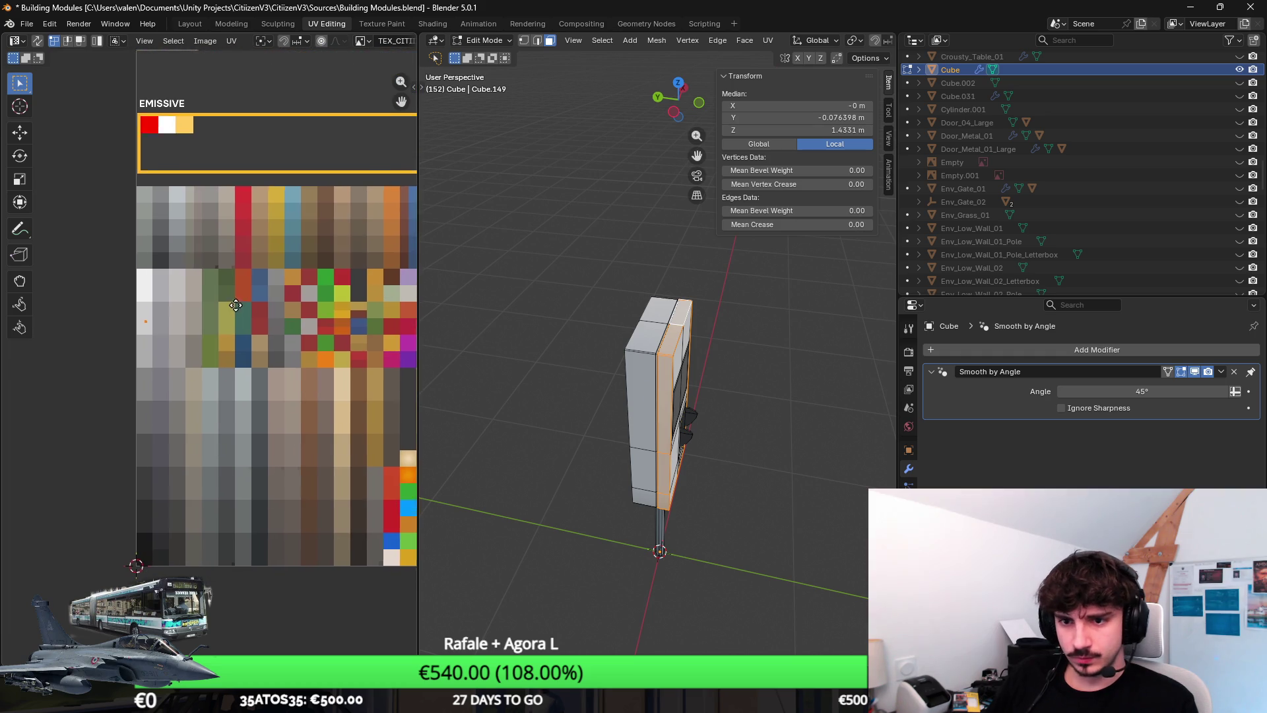
key(g)
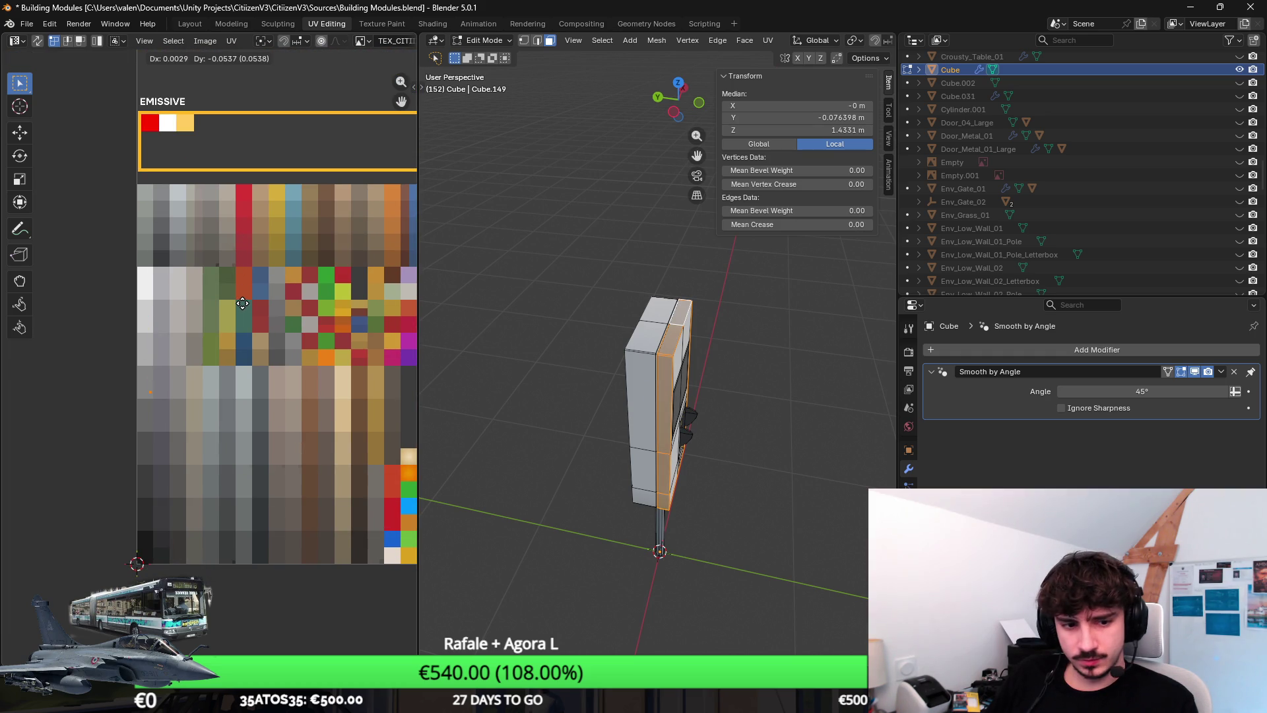
click(239, 302)
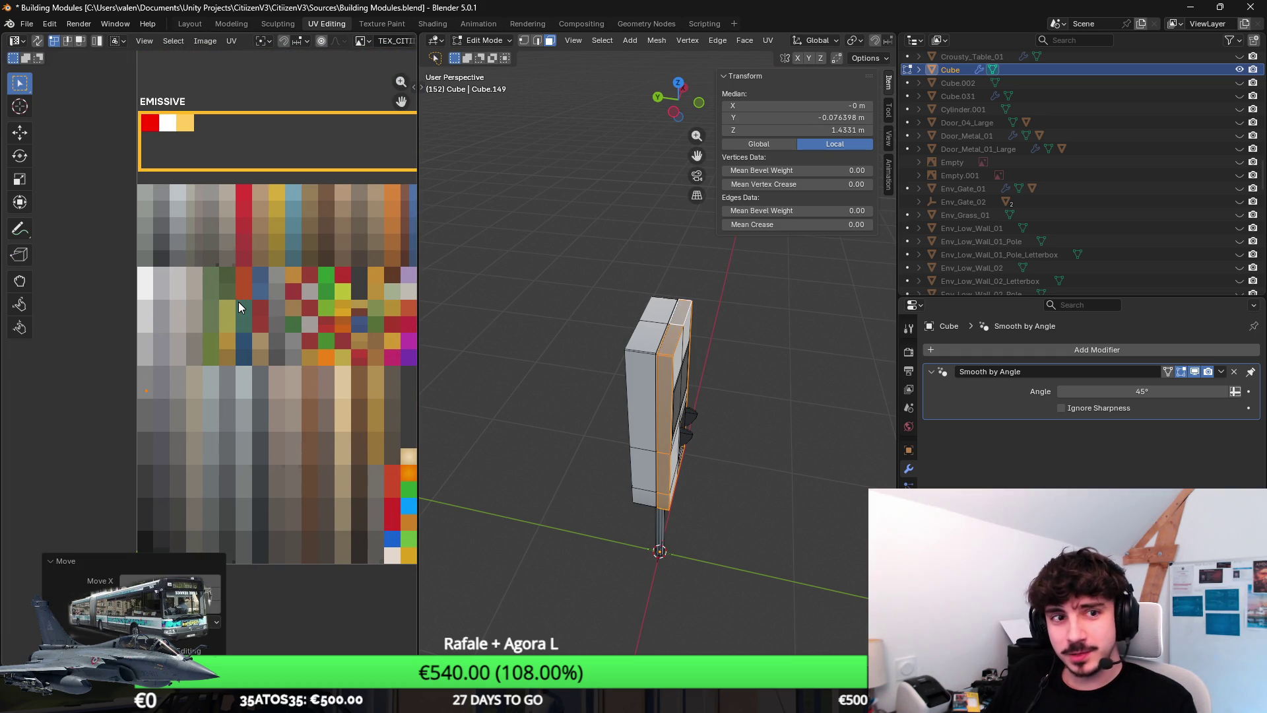
key(KP_Decimal)
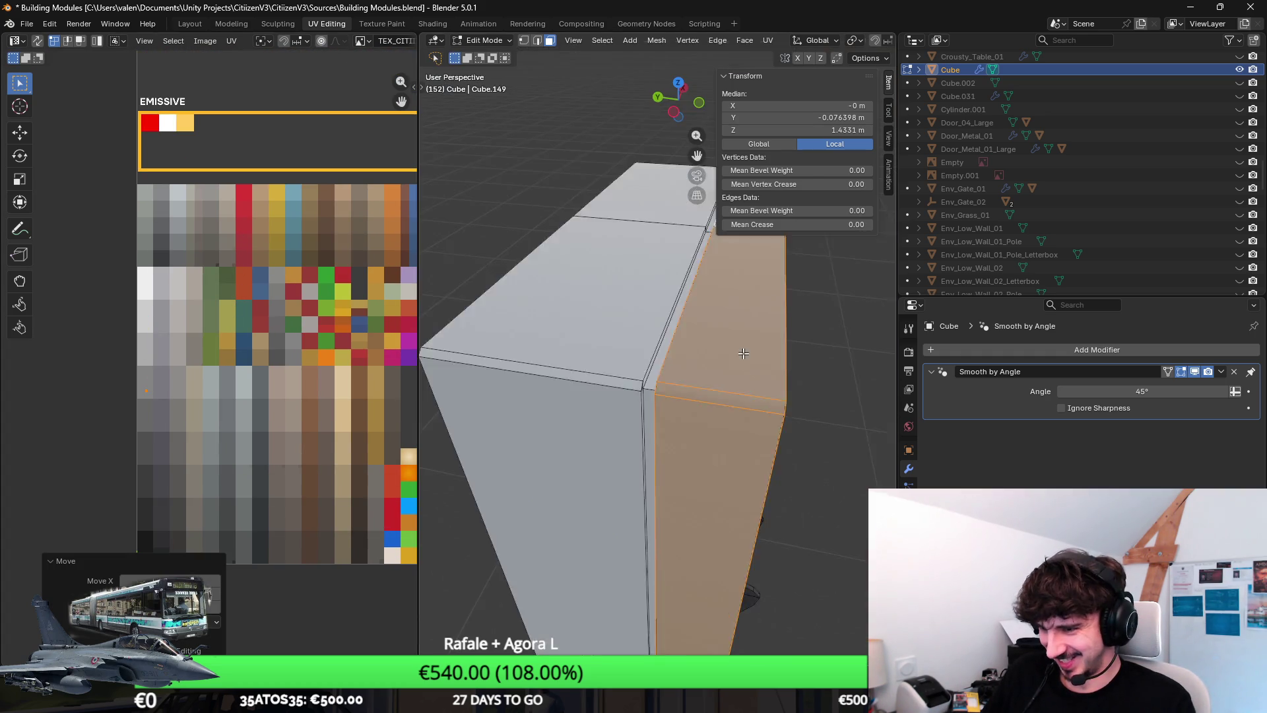
scroll(520, 305, down, 3)
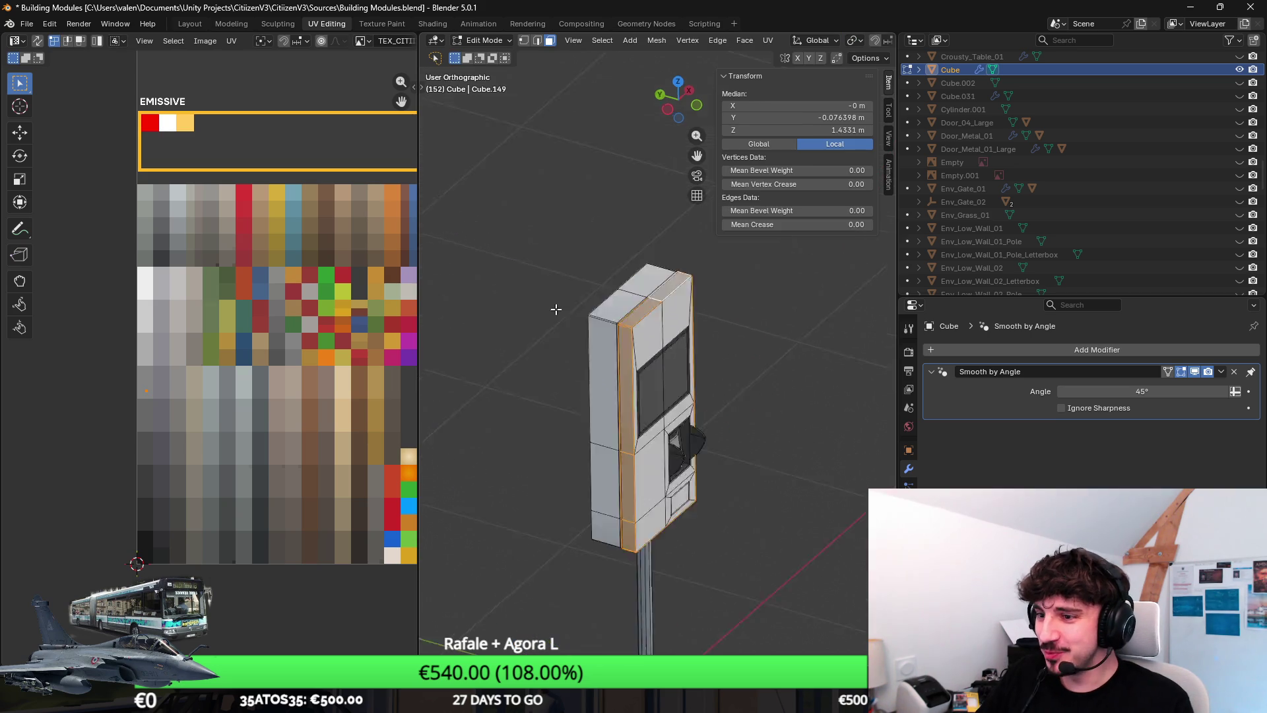
Step: In front view, select the narrow right-side face, its edges and the bevelled corner strip
key(KP_1)
scroll(601, 389, up, 5)
scroll(602, 389, up, 6)
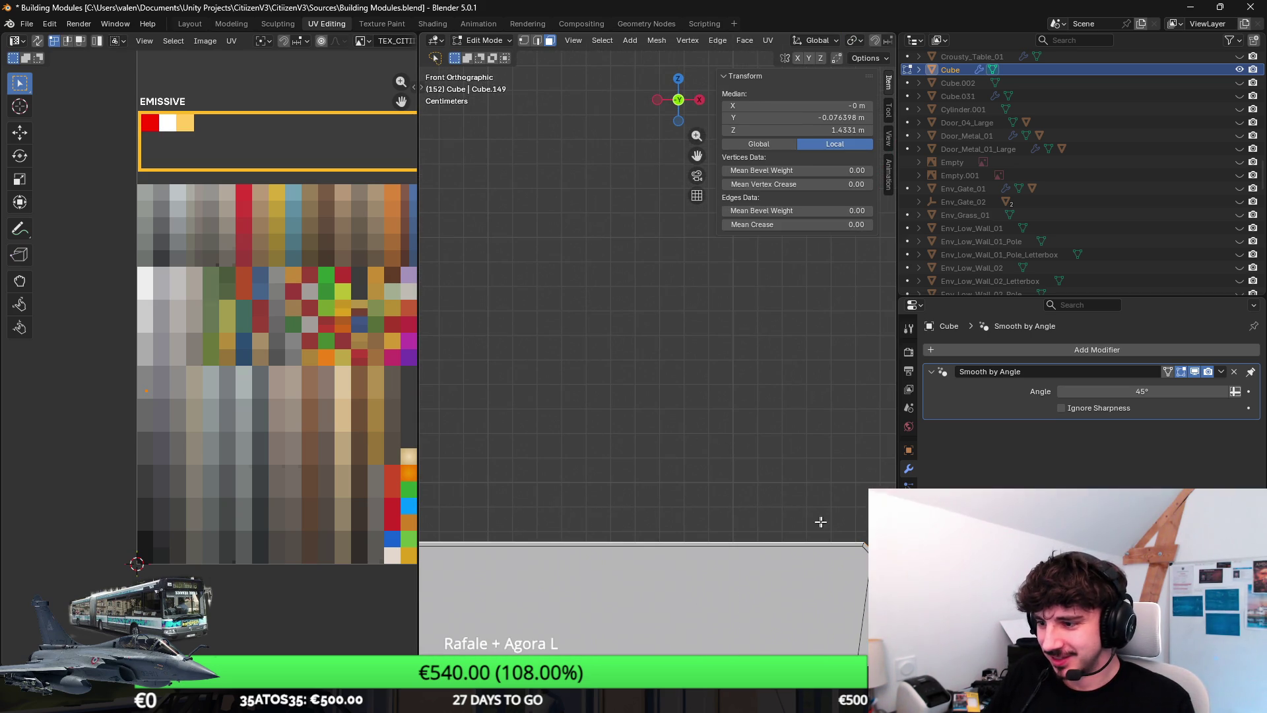
scroll(856, 546, down, 3)
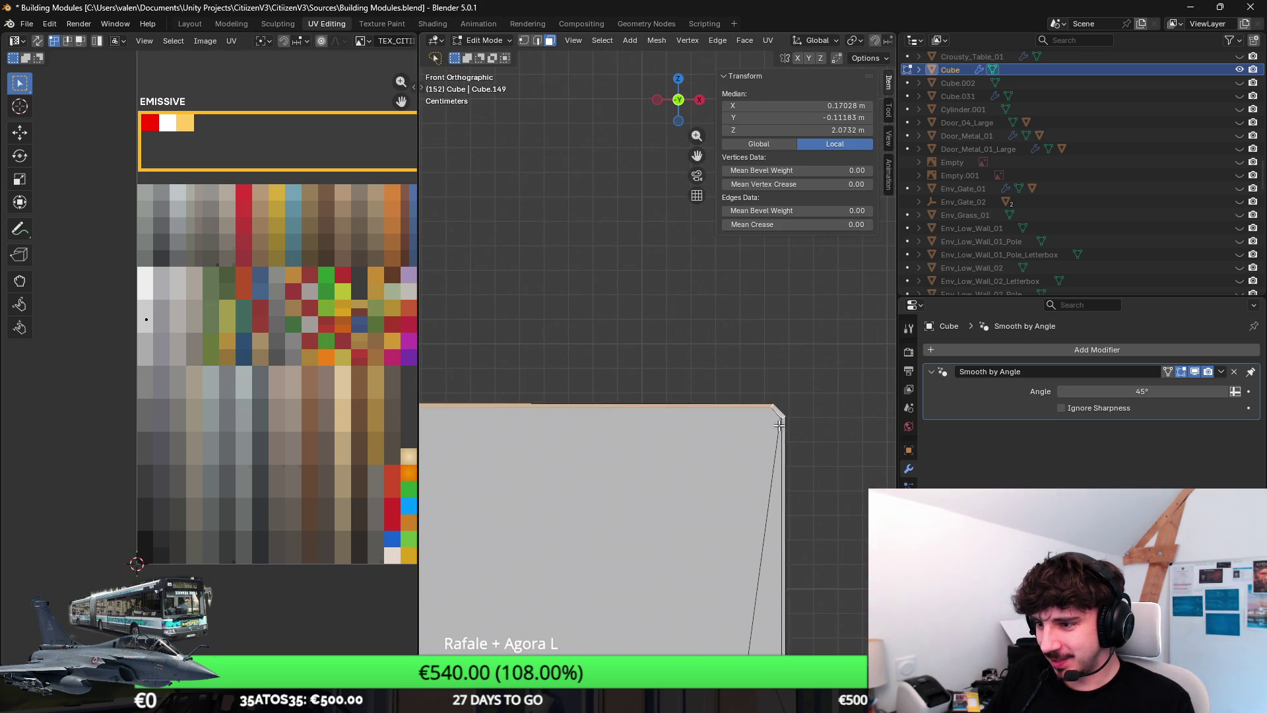
click(781, 429)
scroll(765, 429, up, 3)
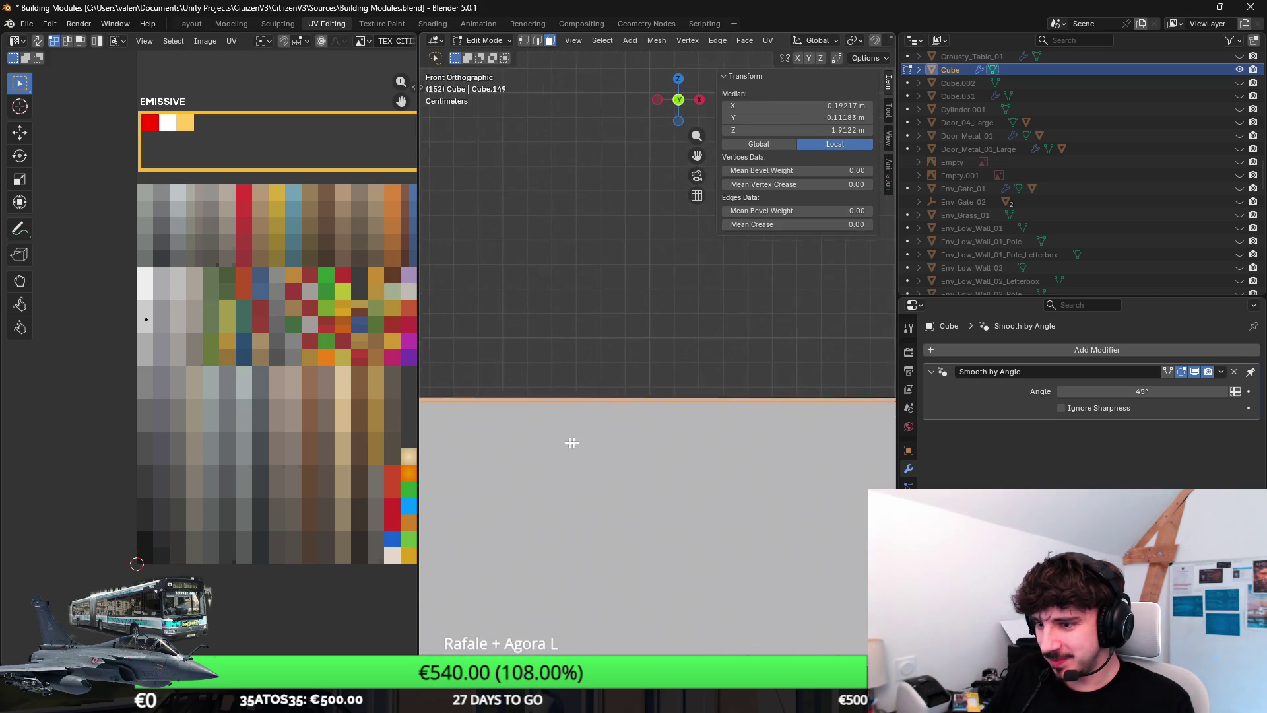
click(766, 387)
scroll(634, 413, down, 2)
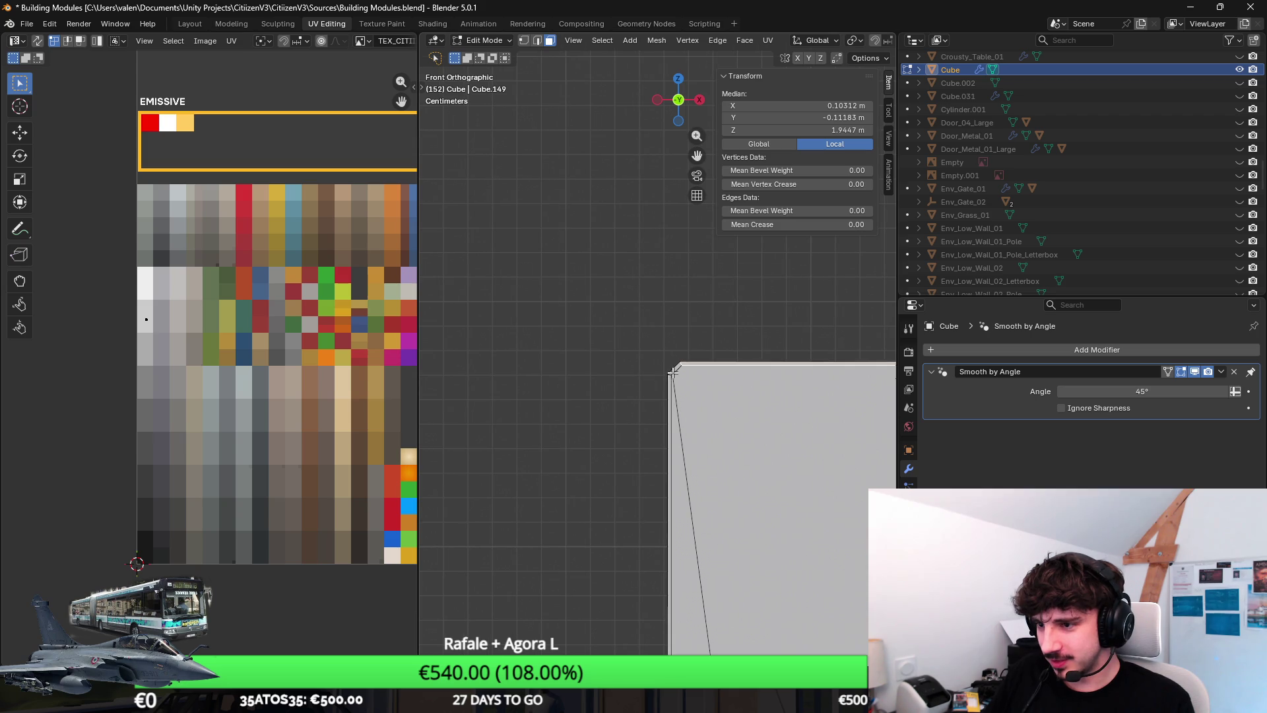
click(672, 372)
click(669, 388)
scroll(669, 388, down, 3)
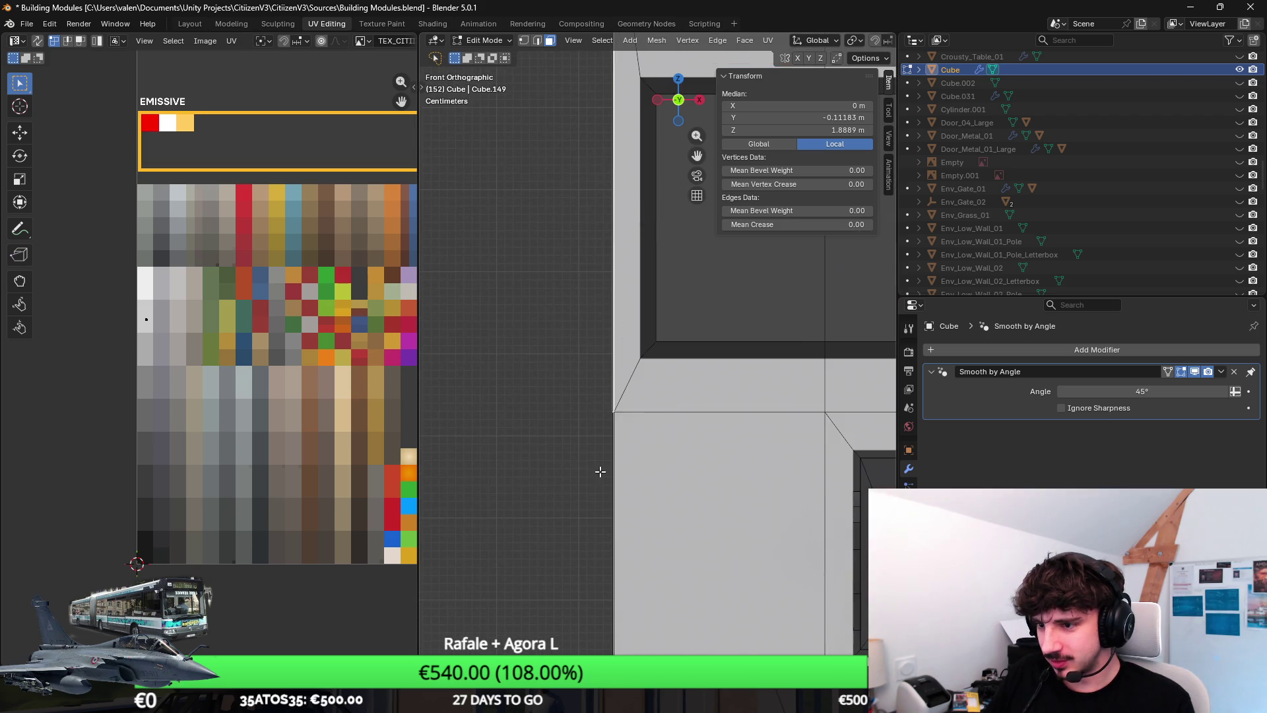
scroll(600, 471, up, 3)
click(634, 360)
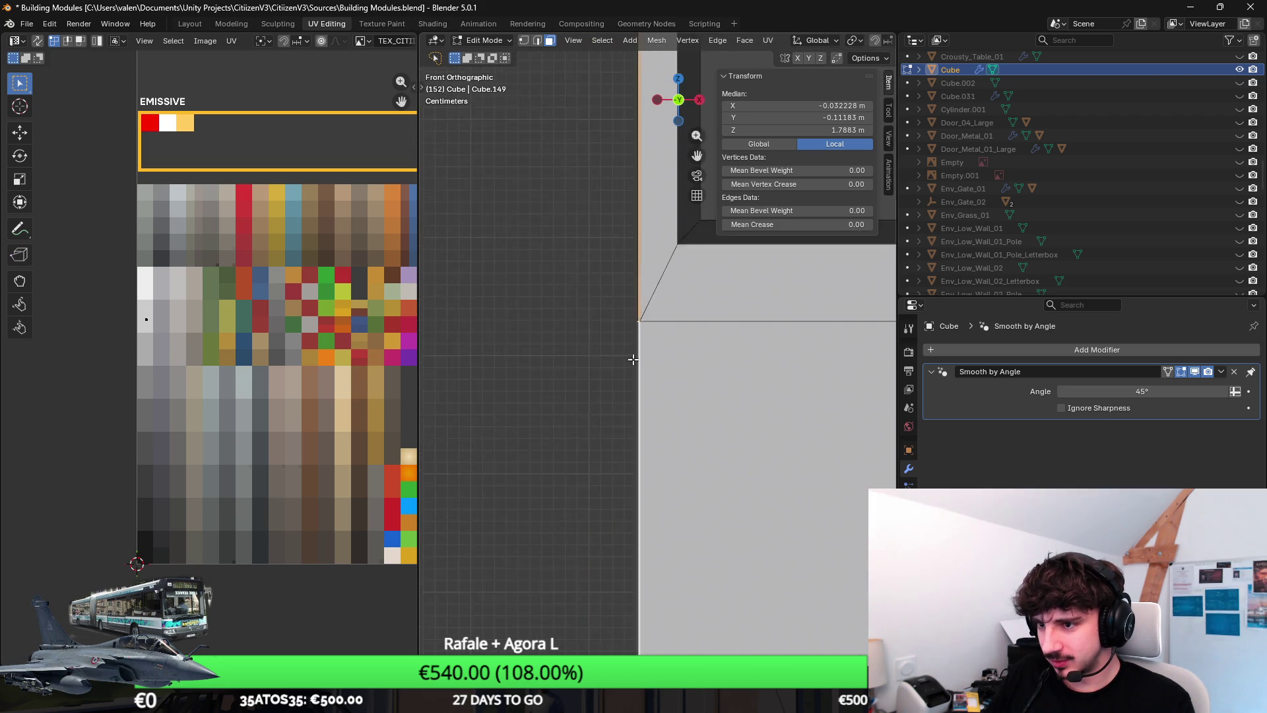
Step: Add the remaining bevel segments, lower corners and vertical bevel strip to the selection
scroll(633, 359, down, 3)
scroll(537, 333, up, 4)
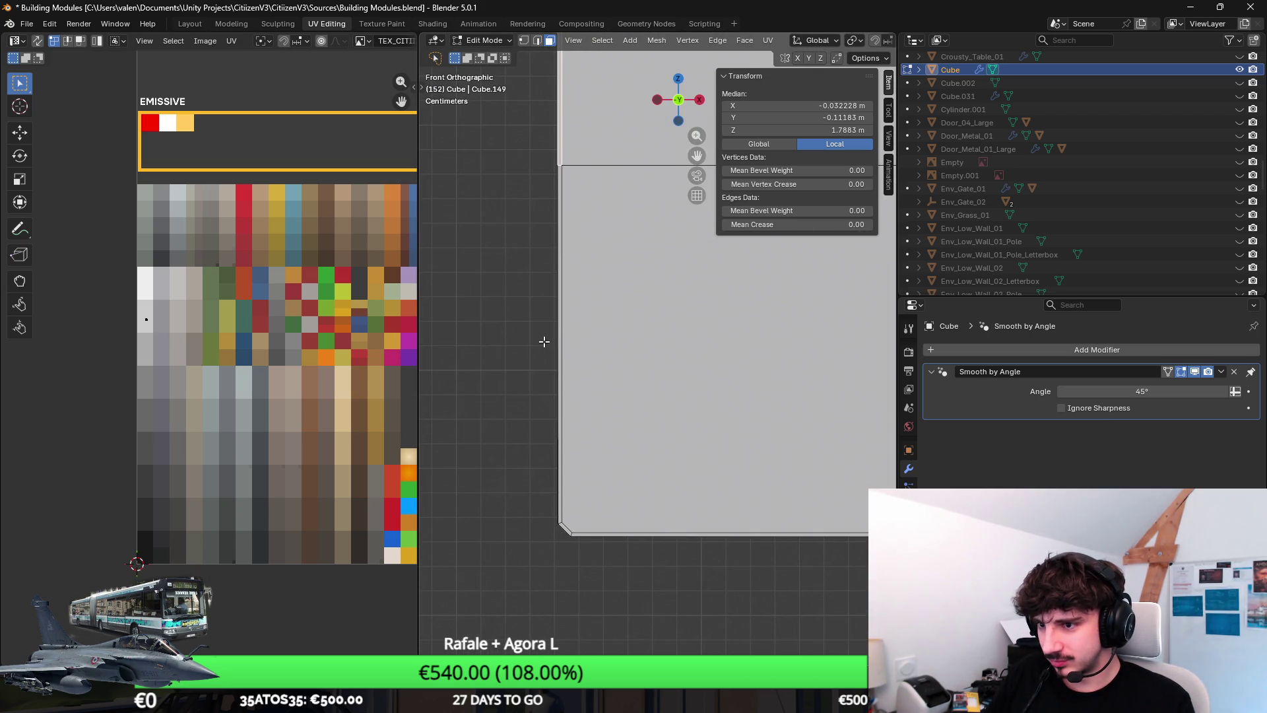
shift+click(561, 337)
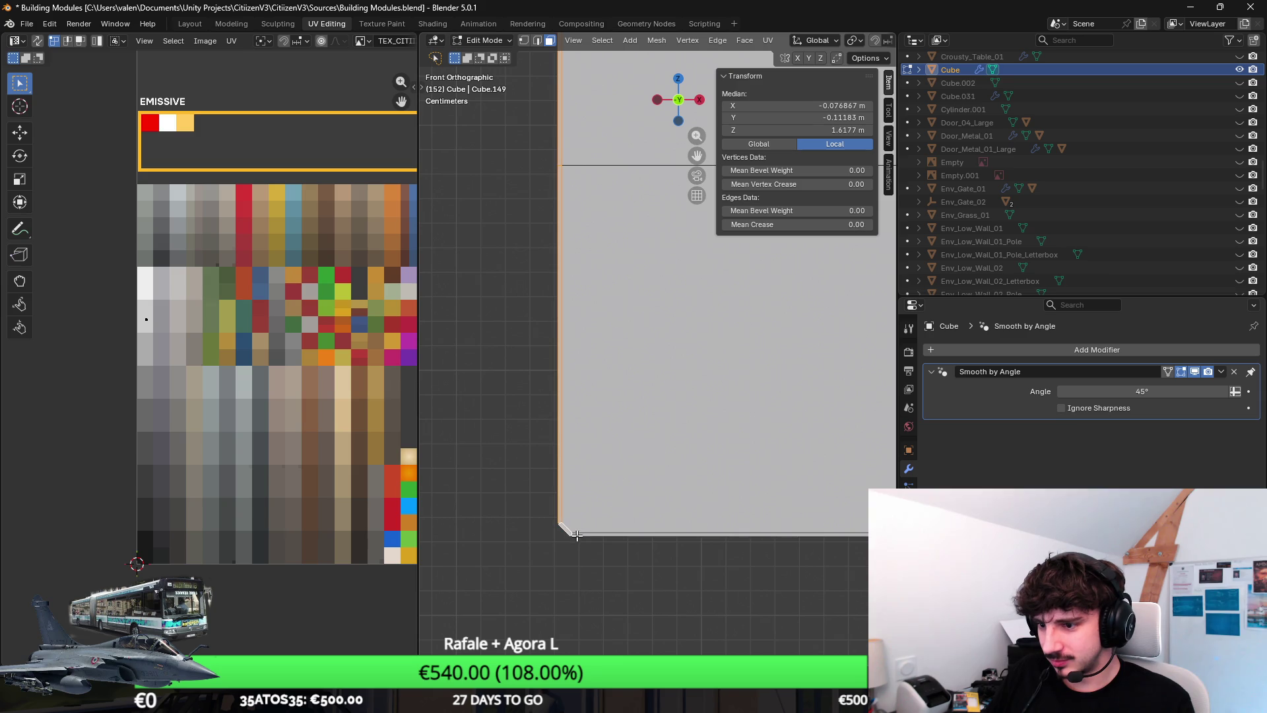
shift+click(567, 531)
scroll(569, 489, down, 2)
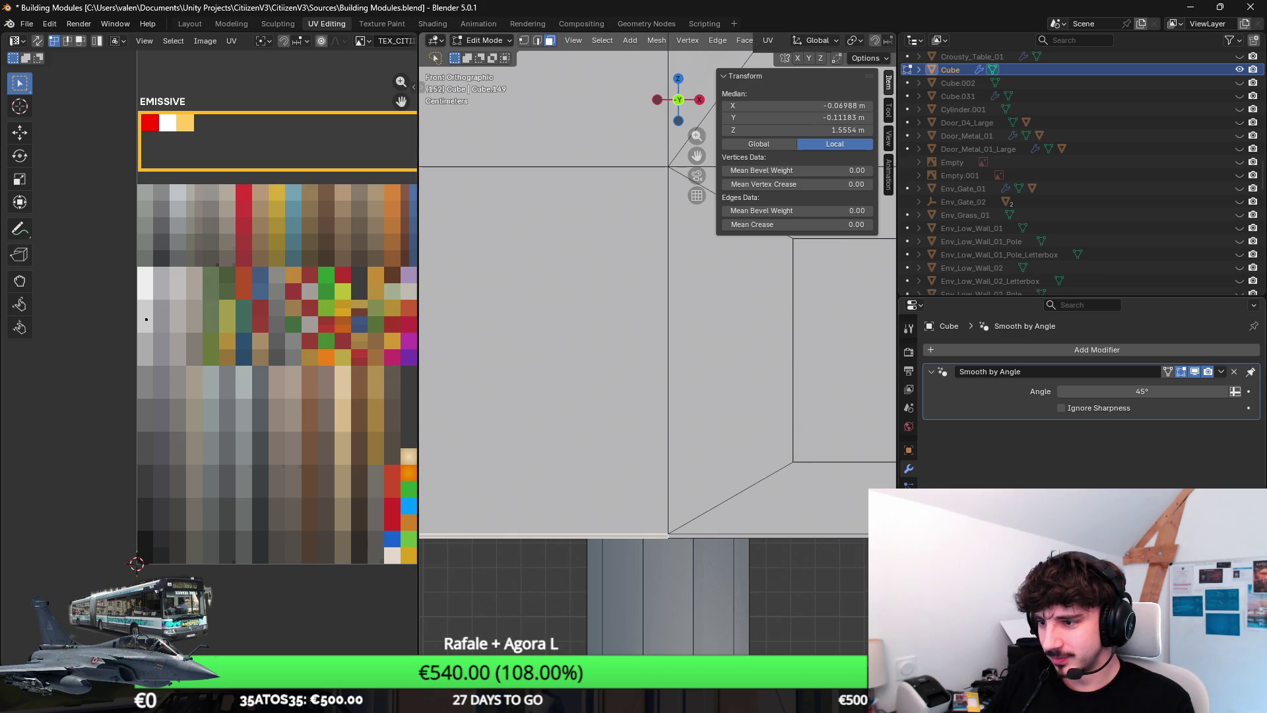
shift+click(735, 536)
scroll(679, 523, down, 2)
scroll(777, 559, up, 2)
shift+click(807, 560)
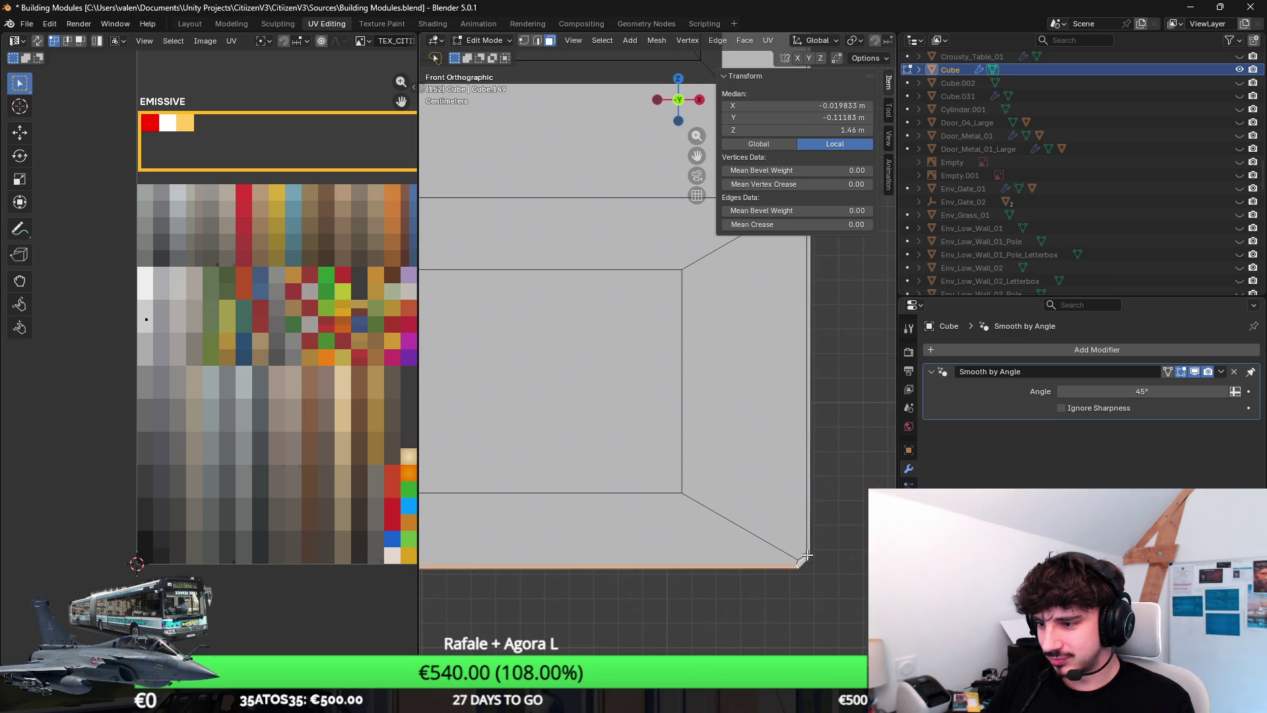
shift+click(811, 500)
scroll(758, 448, up, 3)
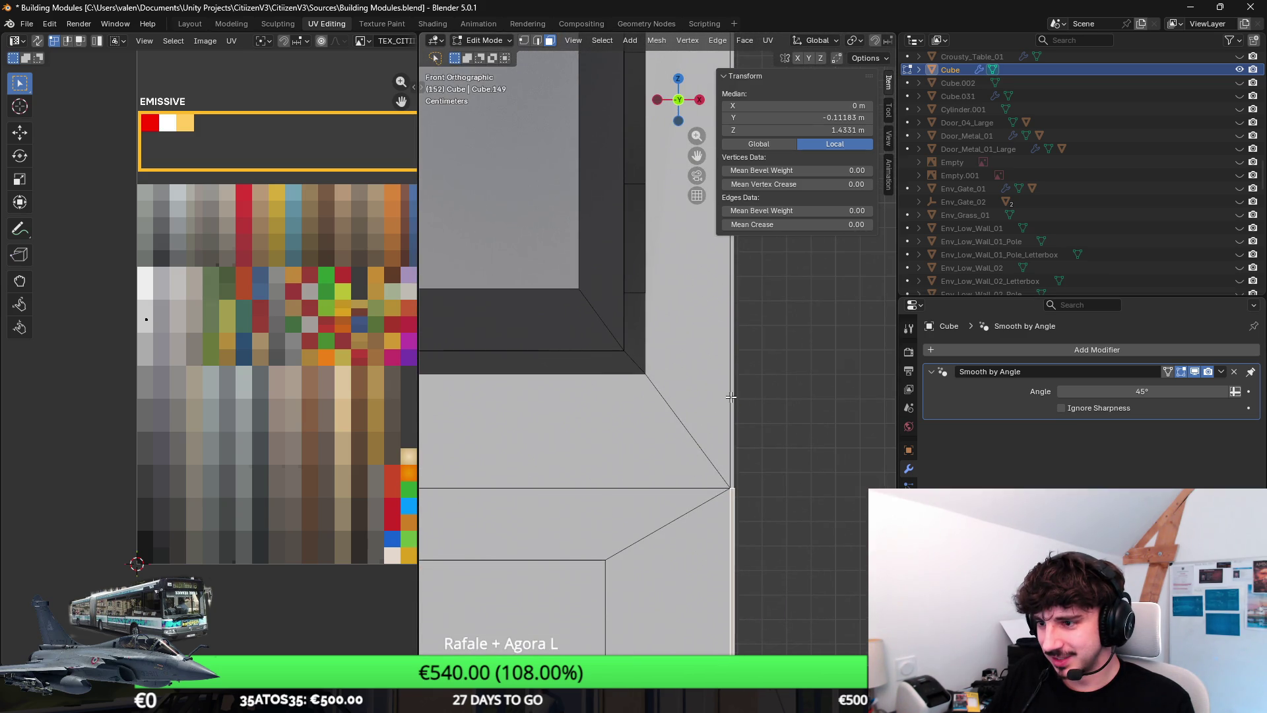
shift+click(722, 401)
scroll(759, 508, down, 3)
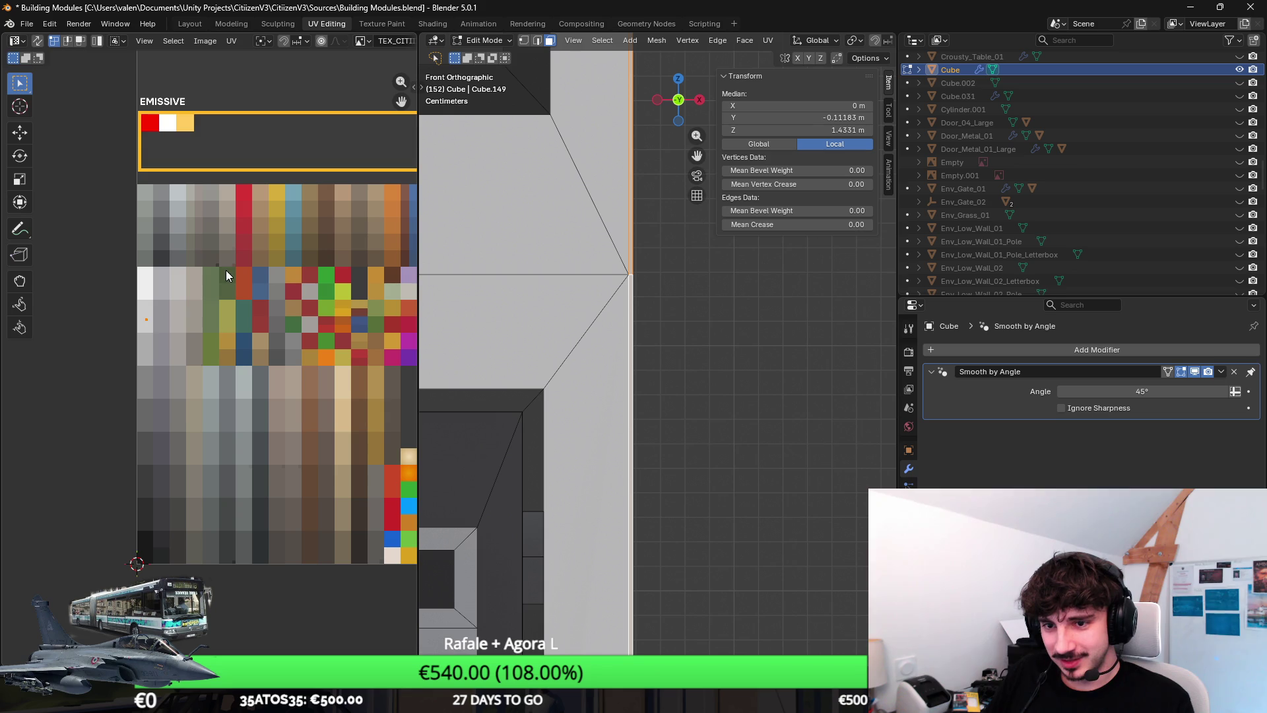
Step: Move the selected bevel faces' UVs lower in the palette and return to object mode
key(g)
click(228, 334)
mouse_move(693, 328)
mouse_down()
mouse_move(481, 358)
mouse_move(386, 393)
mouse_up()
scroll(689, 364, up, 4)
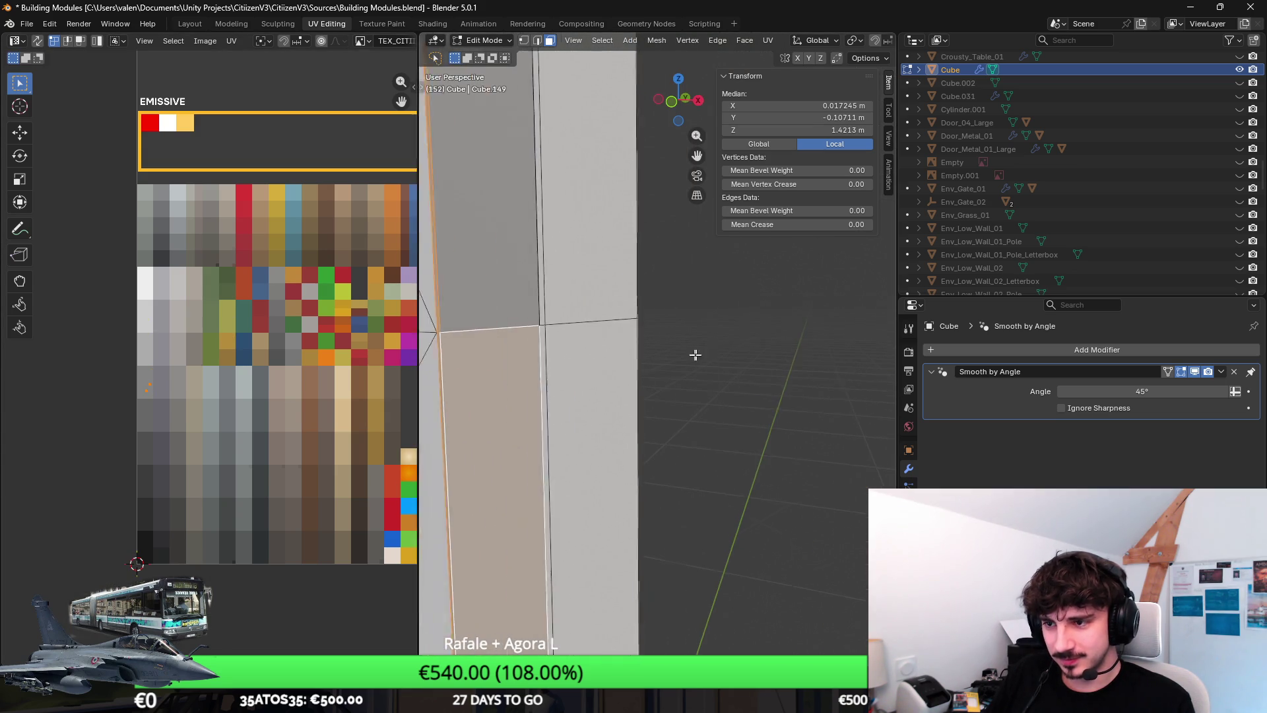
key(Tab)
drag(667, 369, 738, 370)
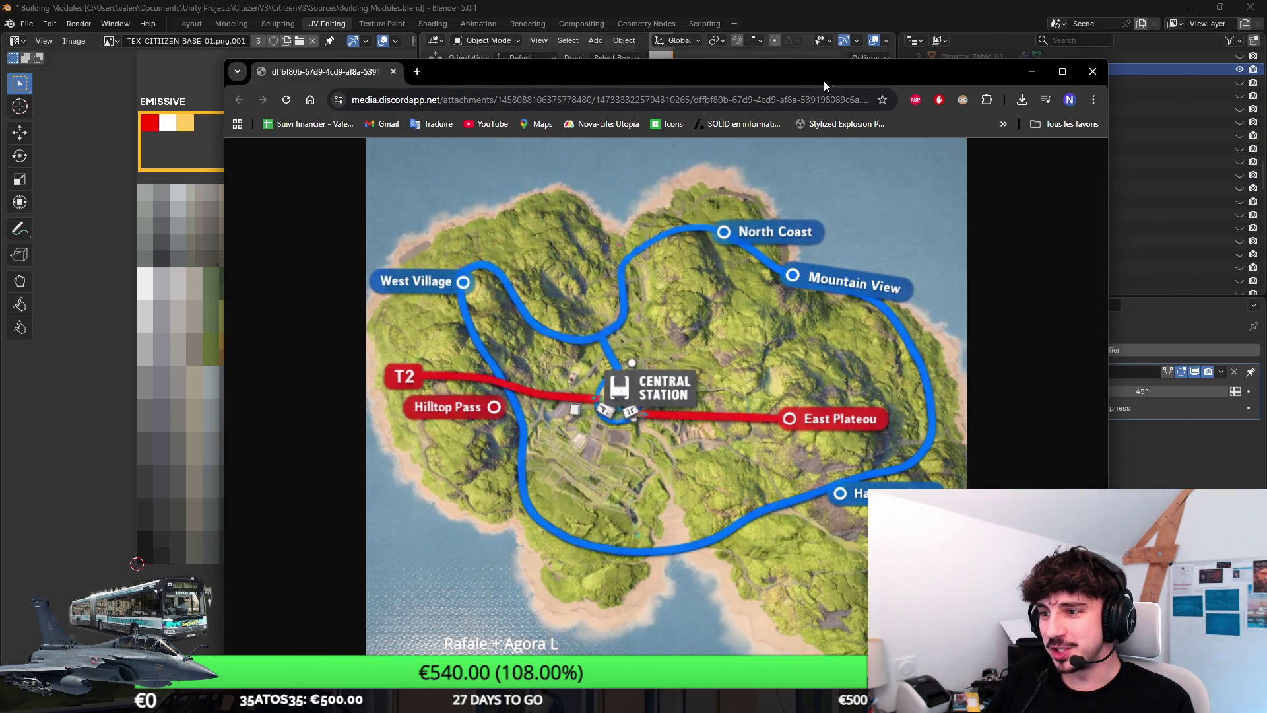
Step: Maximise the Chrome window showing the island map with Central Station and the T2 line
double_click(824, 81)
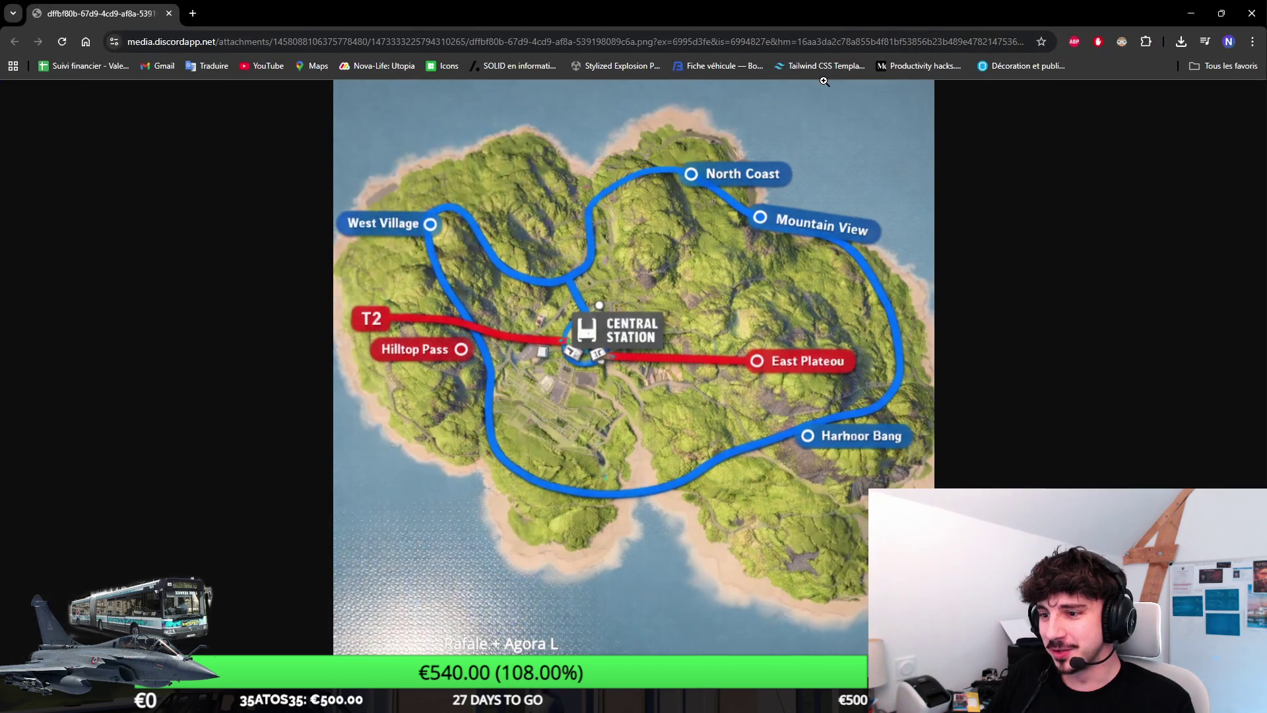